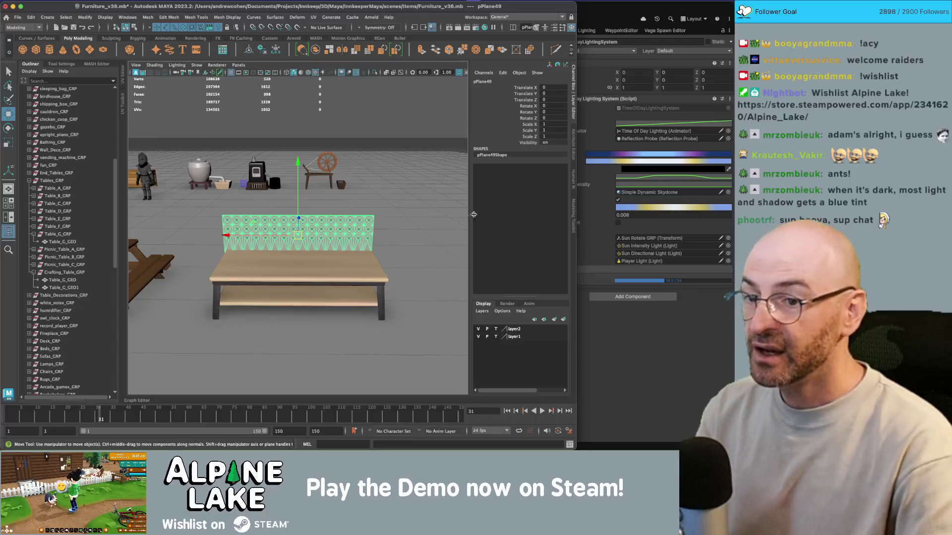
# Step: Bring Unity forward and select Mountain_2 (2) to reach its SimpleAtmosphere shader graph
pyautogui.click(605, 314)
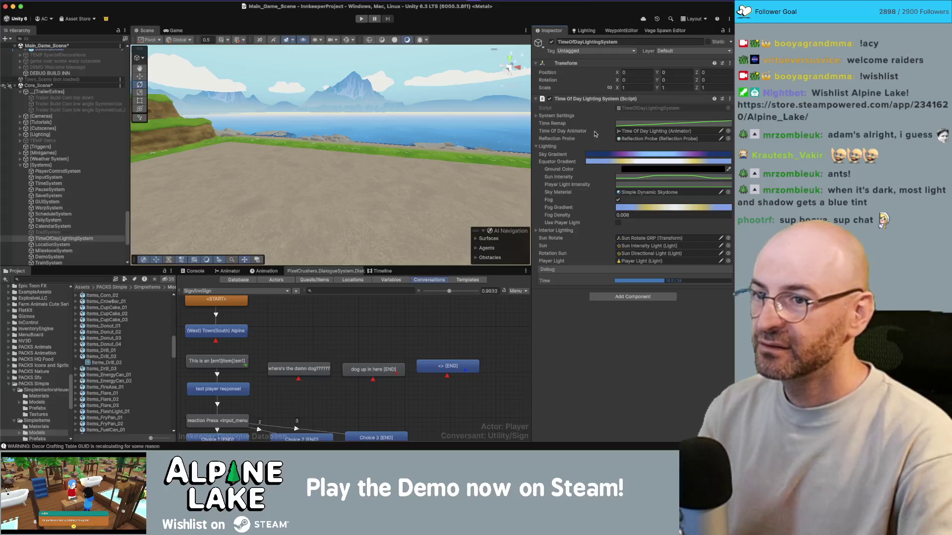
pyautogui.click(359, 97)
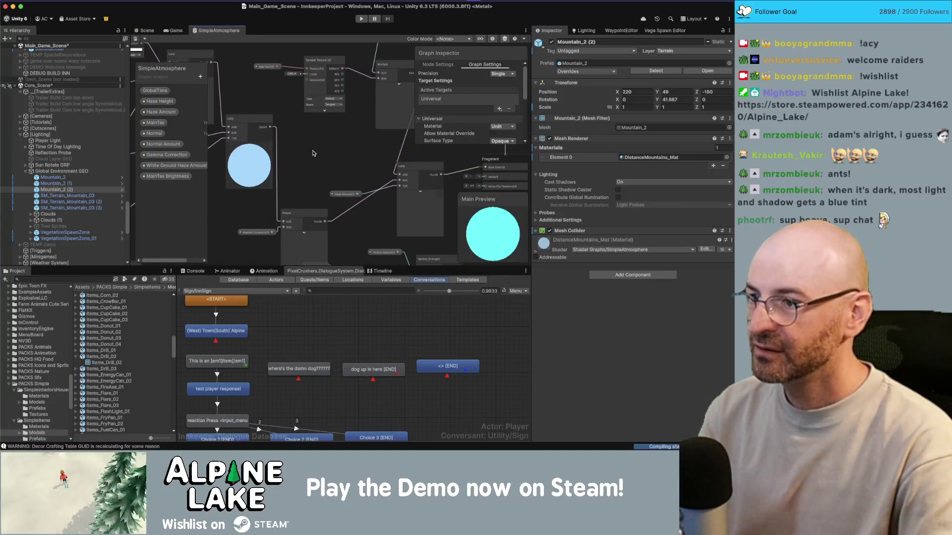
# Step: Move the Gradient node up and right, then open its colour ramp in the HDR Gradient Editor
pyautogui.scroll(5, 264, 119)
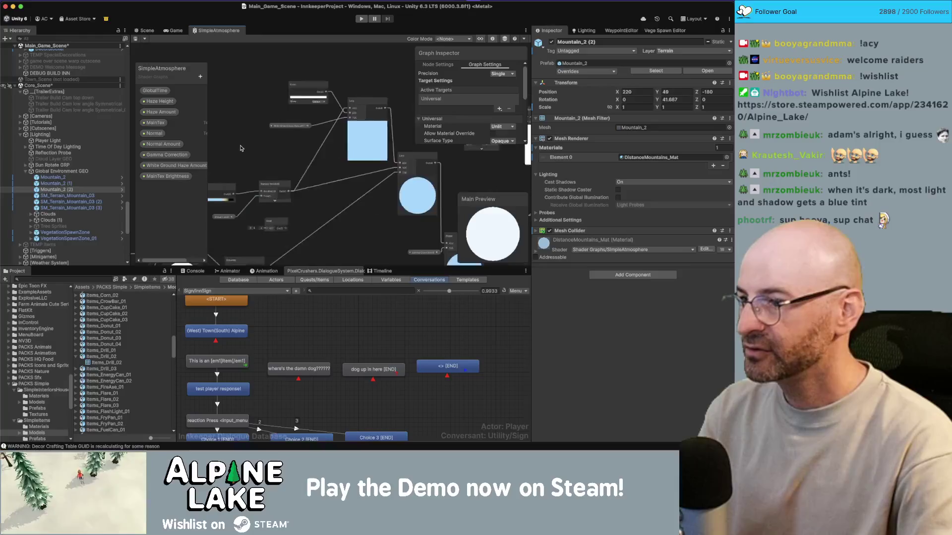
pyautogui.click(258, 168)
pyautogui.moveTo(257, 167); pyautogui.dragTo(286, 108)
pyautogui.click(288, 119)
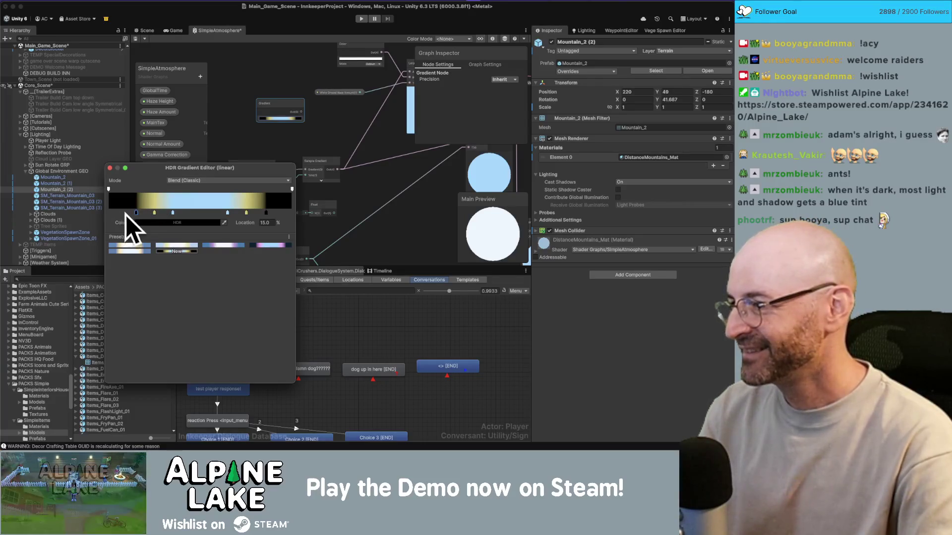
# Step: Recolour the first gradient key dark blue and the light blue key at 35.2% white
pyautogui.doubleClick(137, 214)
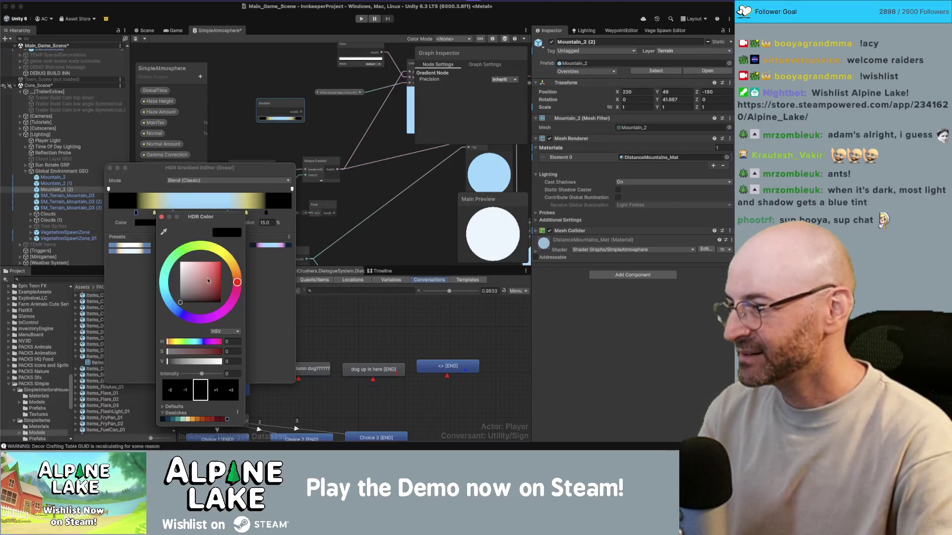
pyautogui.moveTo(192, 303); pyautogui.dragTo(231, 302)
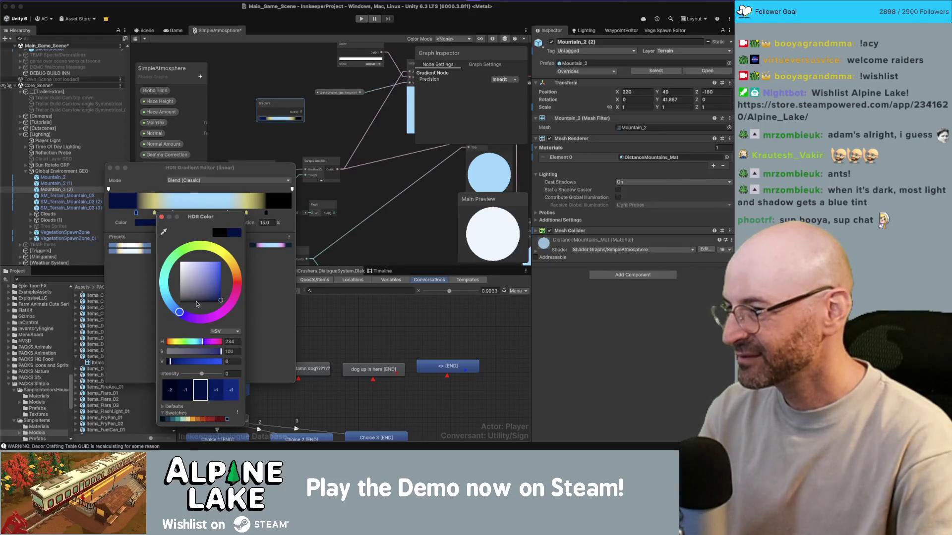
pyautogui.click(154, 213)
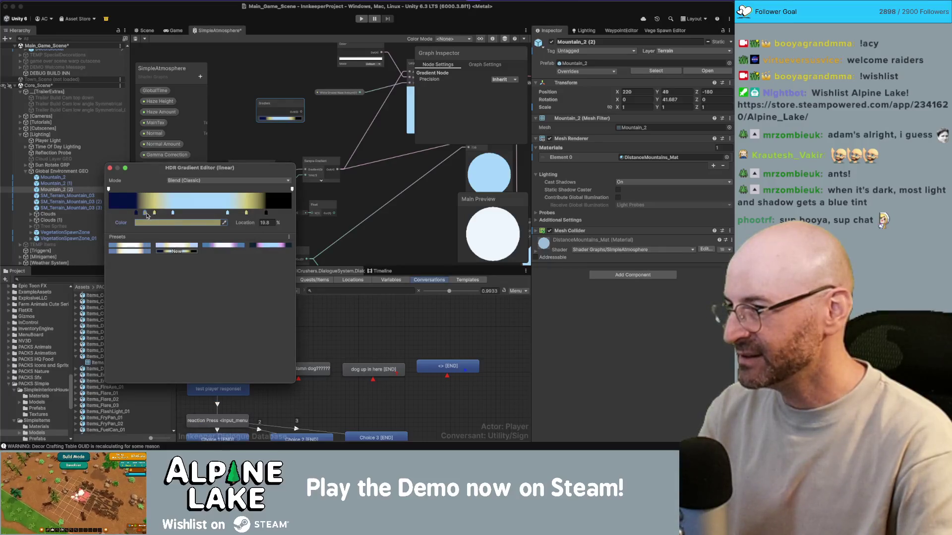
pyautogui.click(173, 214)
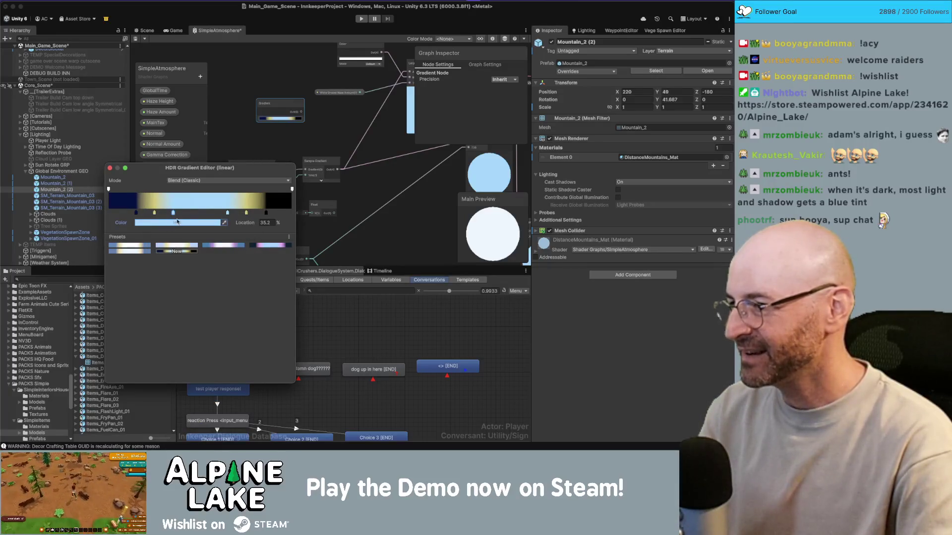
pyautogui.click(177, 222)
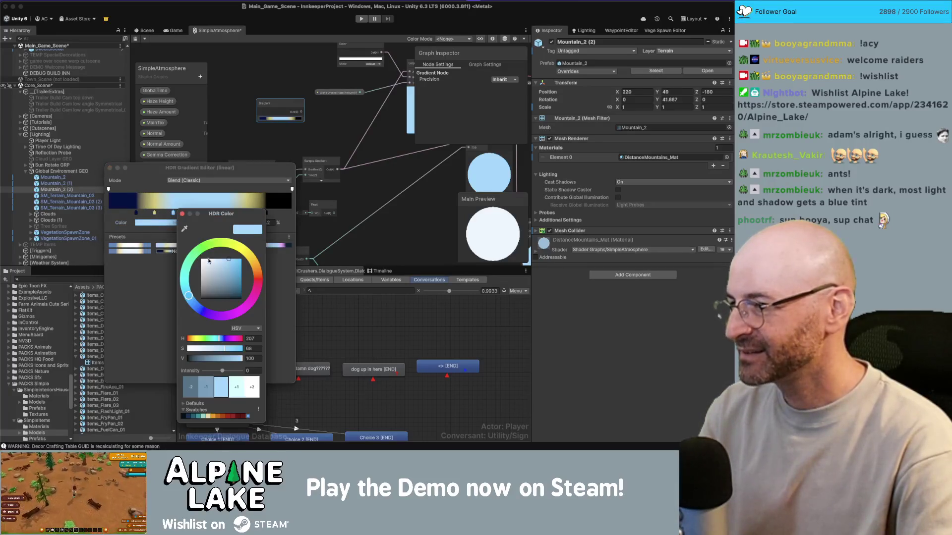
pyautogui.click(182, 216)
pyautogui.click(201, 222)
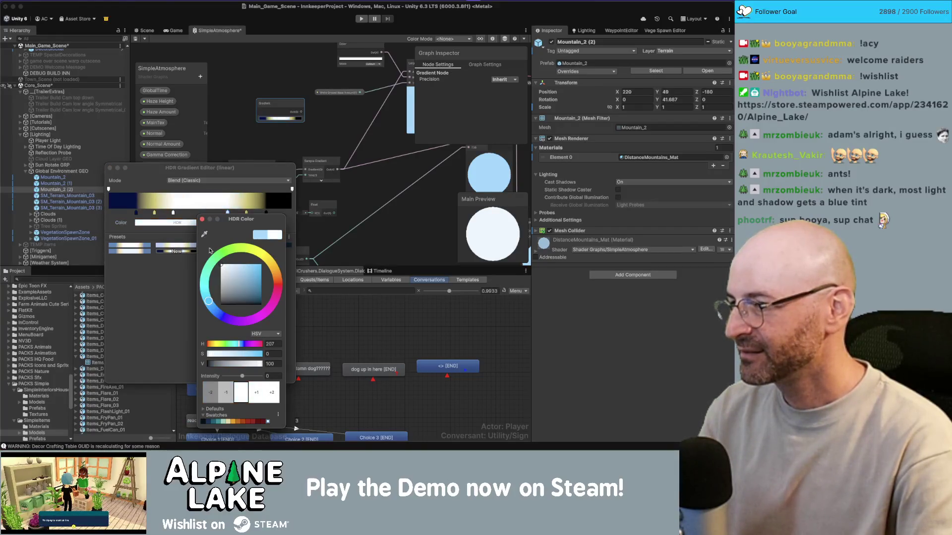
pyautogui.click(202, 219)
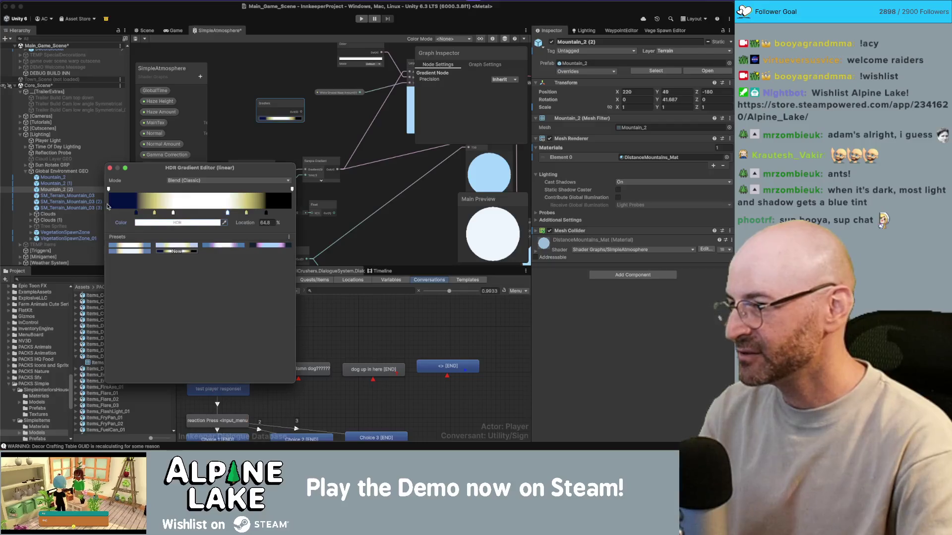
# Step: Turn the final black key deep blue and close the gradient editor
pyautogui.click(266, 214)
pyautogui.click(203, 224)
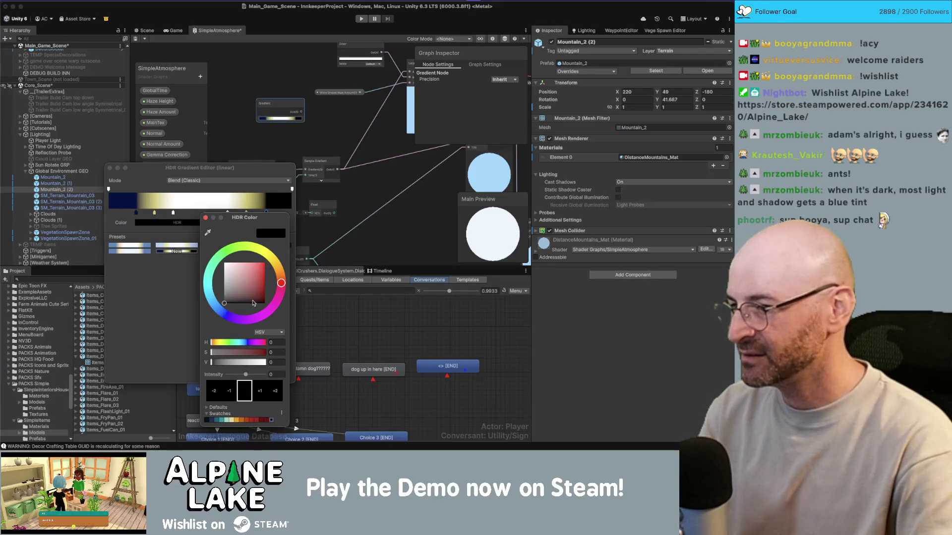
pyautogui.moveTo(230, 316); pyautogui.dragTo(266, 303)
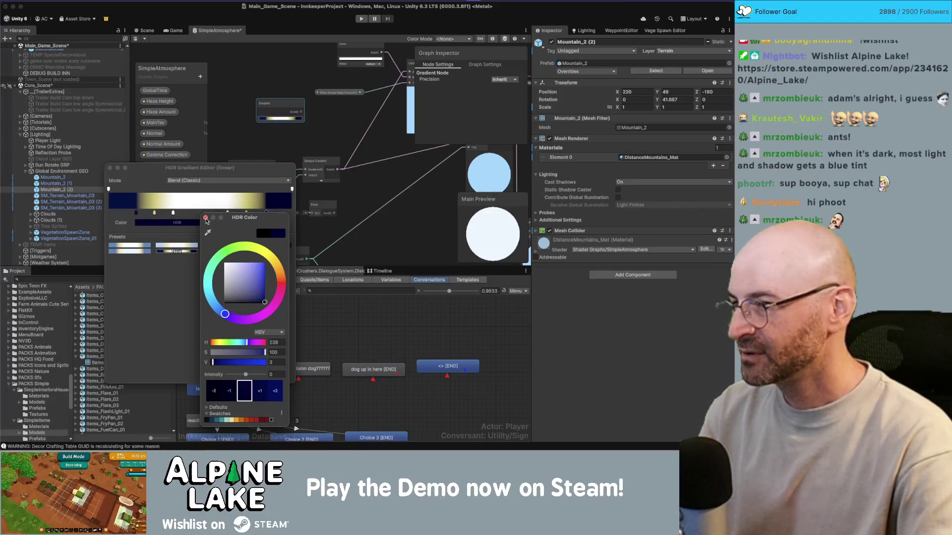
pyautogui.click(206, 219)
pyautogui.click(110, 169)
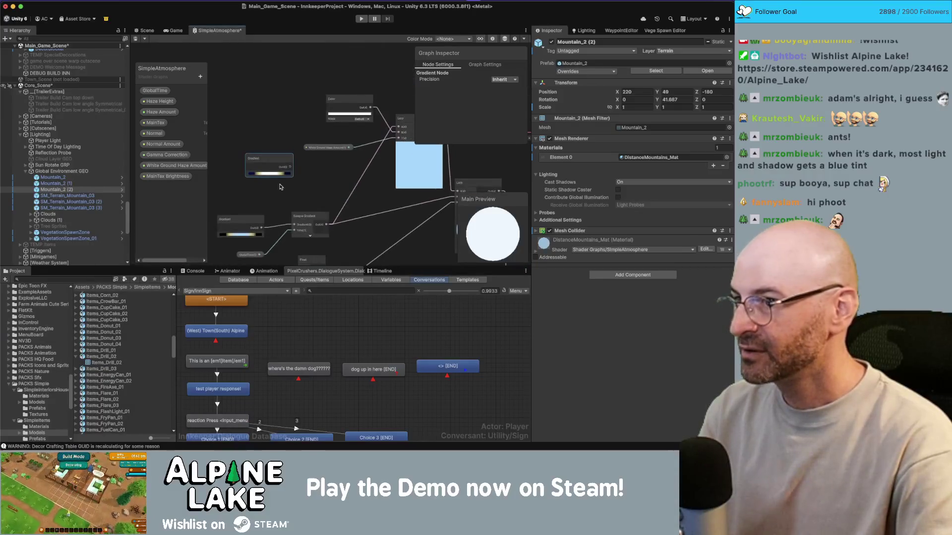
# Step: Add a Sample Gradient node from the Gradient output, wire it into the Lerp, and save
pyautogui.moveTo(273, 162)
pyautogui.mouseDown()
pyautogui.moveTo(334, 78)
pyautogui.moveTo(384, 84)
pyautogui.mouseUp()
pyautogui.write('s')
pyautogui.press('Return')
pyautogui.moveTo(430, 85); pyautogui.dragTo(337, 86, button='middle')
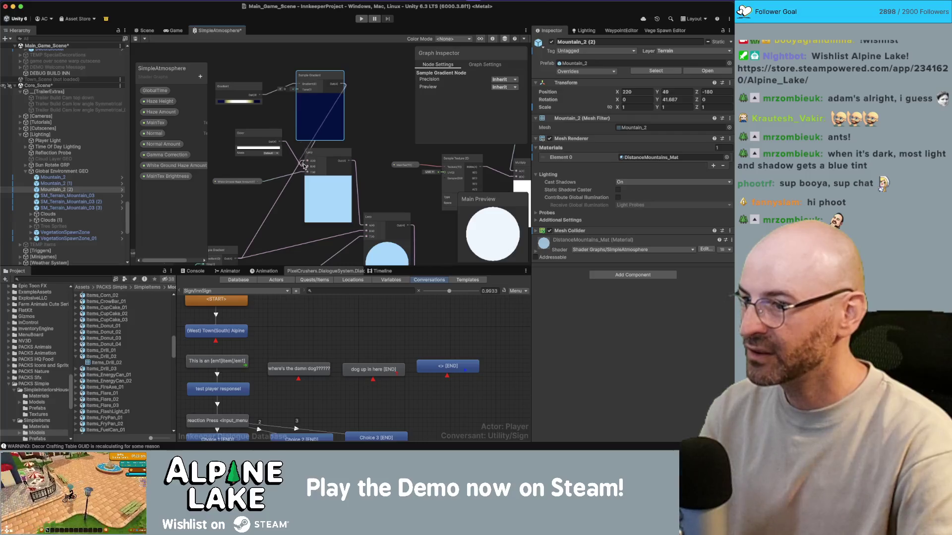
pyautogui.moveTo(305, 166); pyautogui.dragTo(306, 161)
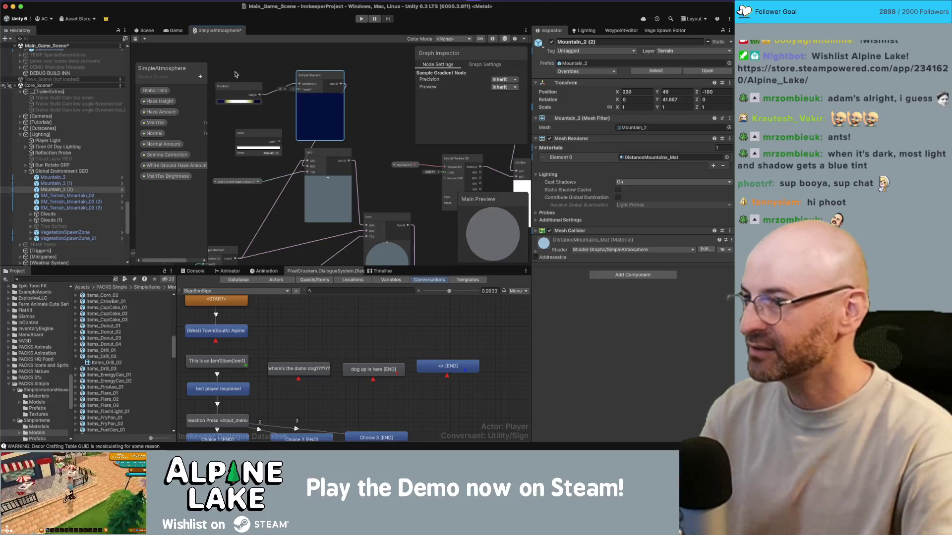
pyautogui.click(135, 39)
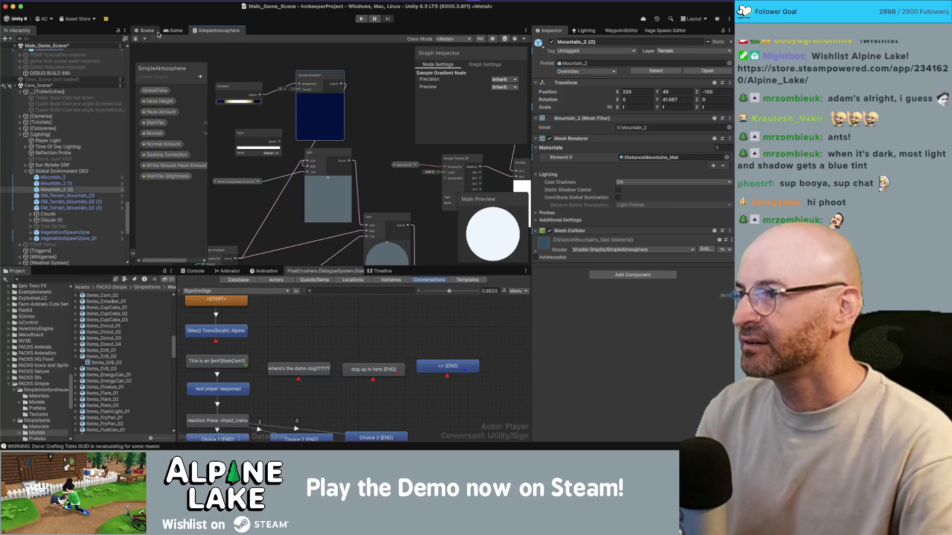
pyautogui.click(156, 32)
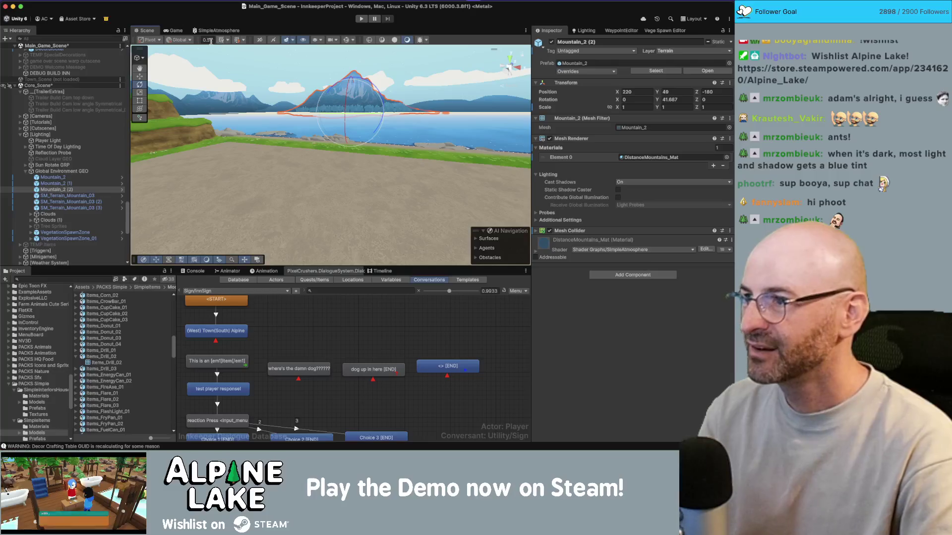
# Step: Wire GlobalTime into the Sample Gradient's Time input, then return to the Scene view
pyautogui.click(218, 30)
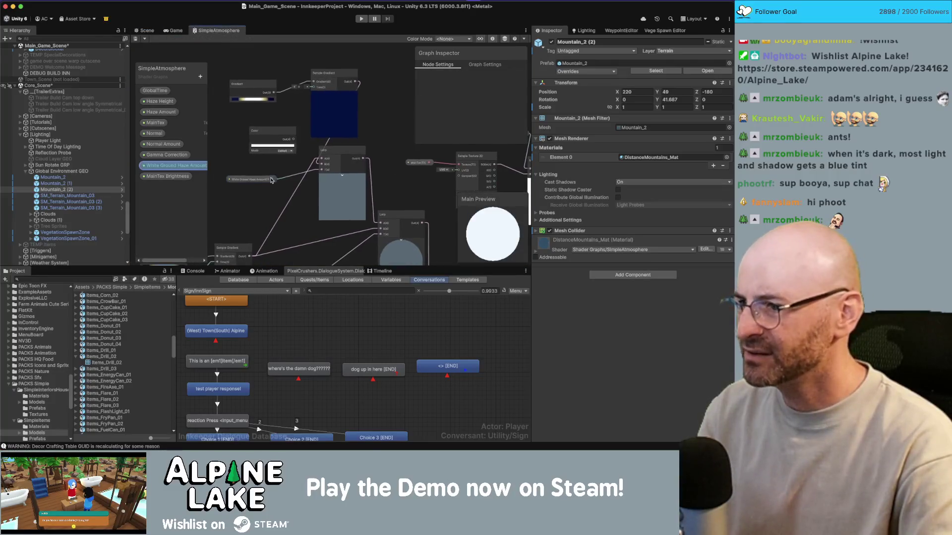
pyautogui.click(271, 180)
pyautogui.moveTo(258, 195); pyautogui.dragTo(310, 153, button='middle')
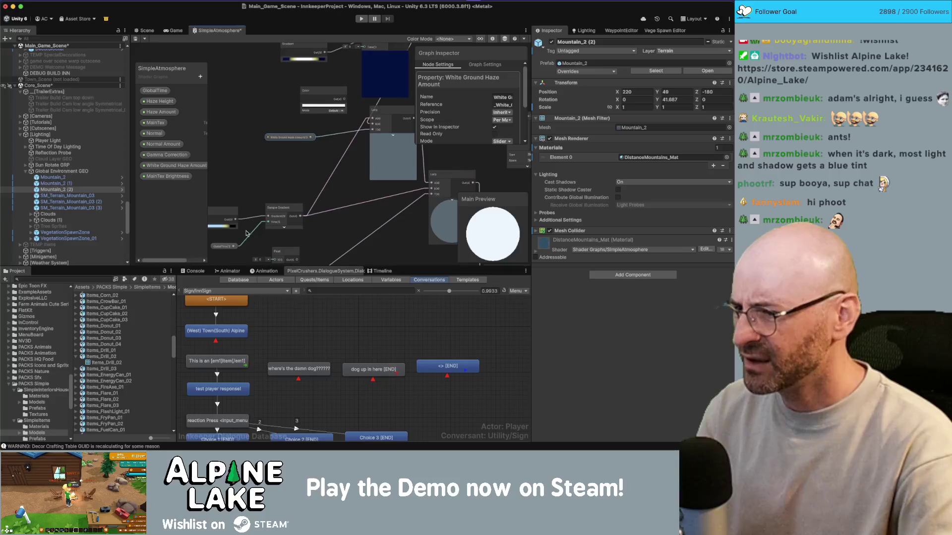
pyautogui.moveTo(235, 247)
pyautogui.mouseDown()
pyautogui.moveTo(357, 55)
pyautogui.moveTo(362, 103)
pyautogui.mouseUp()
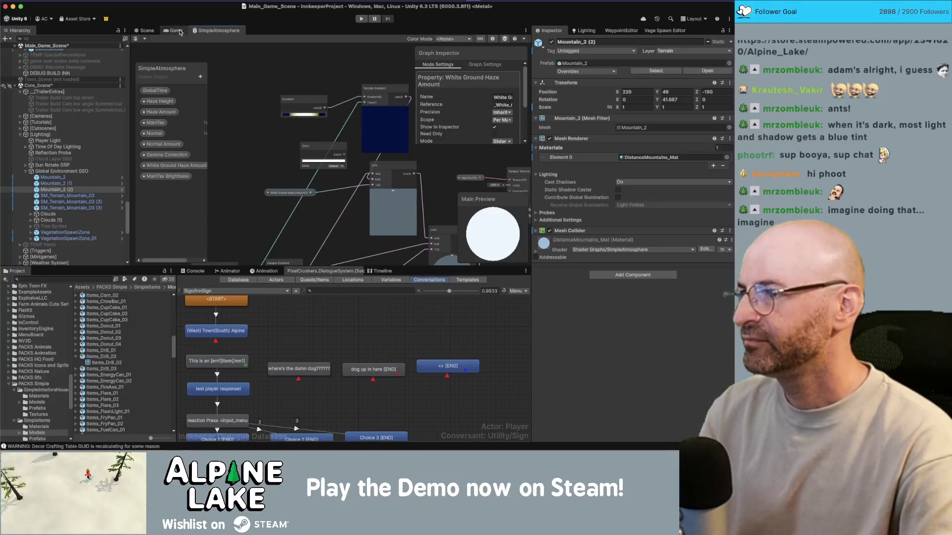
pyautogui.click(149, 31)
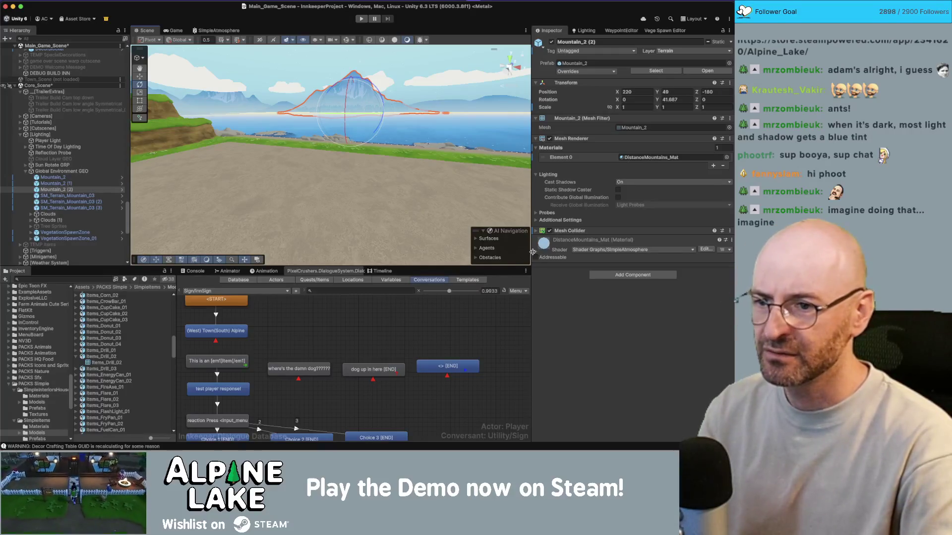
pyautogui.scroll(-10, 69, 178)
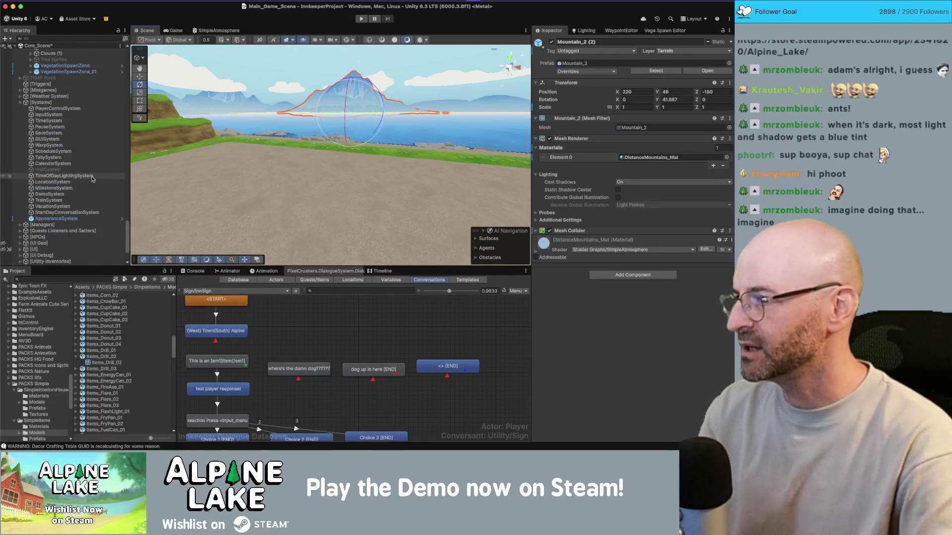
# Step: Scrub the TimeOfDayLightingSystem's time to night and back to daylight, then switch toward Maya
pyautogui.click(65, 175)
pyautogui.moveTo(669, 282)
pyautogui.mouseDown()
pyautogui.moveTo(726, 279)
pyautogui.moveTo(600, 283)
pyautogui.mouseUp()
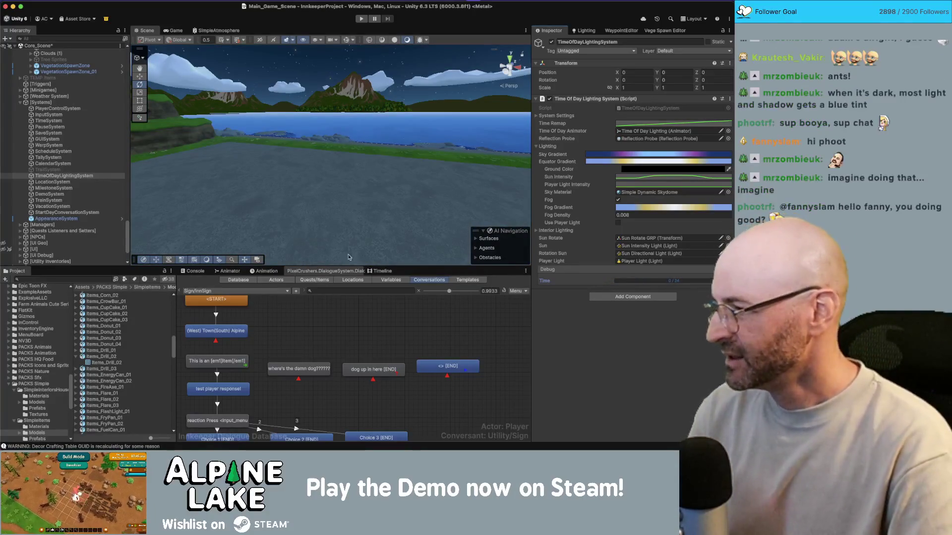
pyautogui.moveTo(676, 282); pyautogui.dragTo(673, 281)
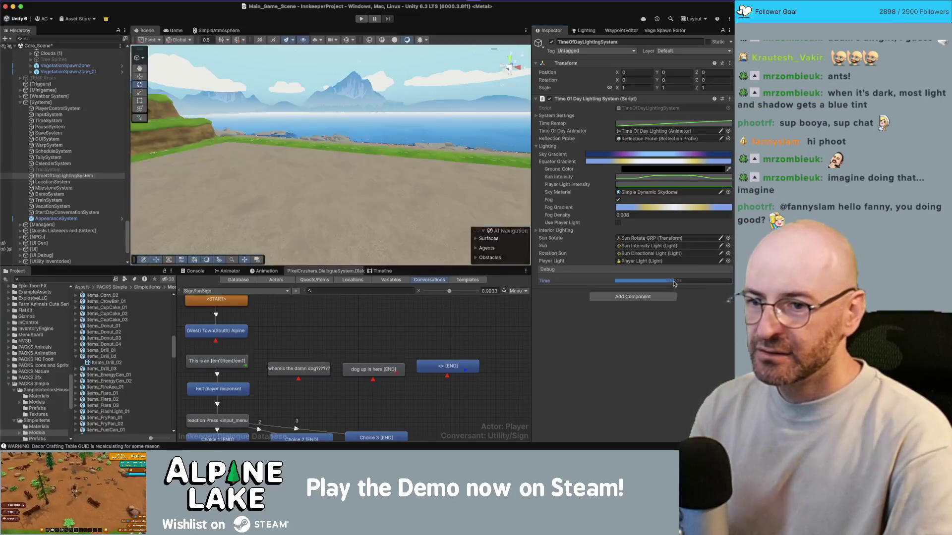
pyautogui.press('super+Tab')
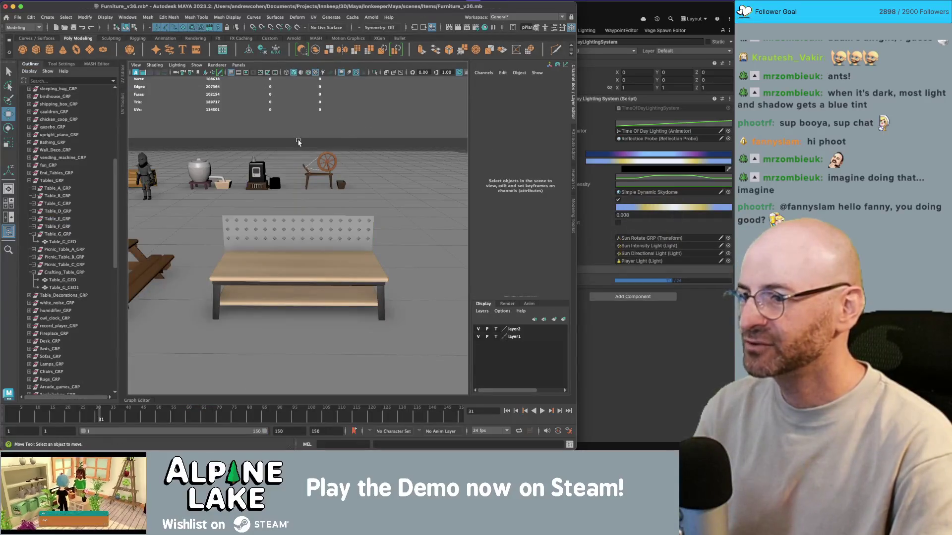
# Step: Scale the perforated backboard pPlane49 down uniformly to 0.966
pyautogui.moveTo(298, 142)
pyautogui.keyDown('alt'); pyautogui.mouseDown()
pyautogui.moveTo(272, 198)
pyautogui.moveTo(298, 213)
pyautogui.moveTo(289, 237)
pyautogui.moveTo(322, 213)
pyautogui.mouseUp(); pyautogui.keyUp('alt')
pyautogui.click(278, 218)
pyautogui.press('r')
pyautogui.keyDown('alt'); pyautogui.moveTo(322, 213); pyautogui.dragTo(353, 191, button='right'); pyautogui.keyUp('alt')
pyautogui.keyDown('alt'); pyautogui.moveTo(353, 191); pyautogui.dragTo(386, 184); pyautogui.keyUp('alt')
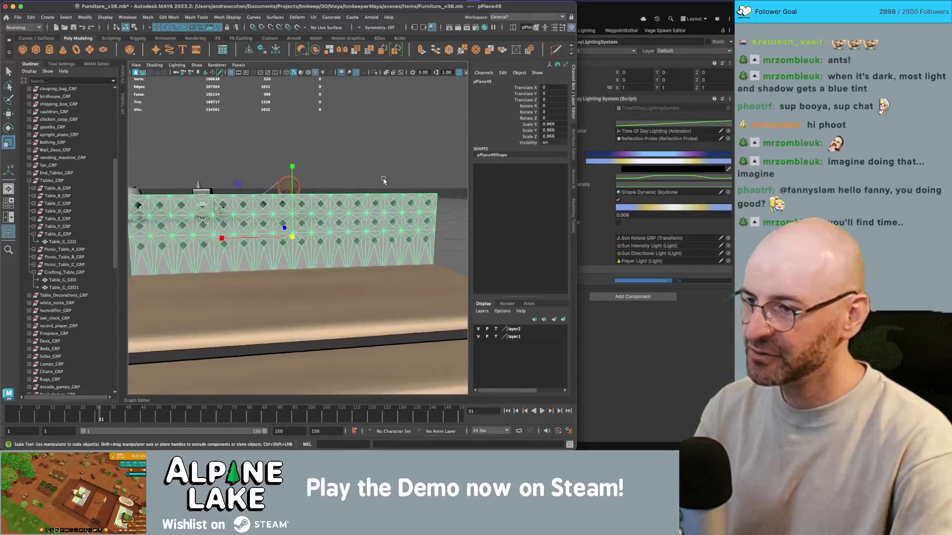
pyautogui.press('q')
pyautogui.click(357, 171)
pyautogui.scroll(-6, 322, 157)
pyautogui.scroll(10, 334, 178)
# Step: Select the backboard's top edge face loop and raise it slightly
pyautogui.keyDown('alt'); pyautogui.moveTo(323, 204); pyautogui.dragTo(296, 191); pyautogui.keyUp('alt')
pyautogui.moveTo(296, 188)
pyautogui.mouseDown(button='right')
pyautogui.moveTo(269, 181)
pyautogui.moveTo(300, 187)
pyautogui.mouseUp(button='right')
pyautogui.moveTo(299, 188)
pyautogui.keyDown('alt'); pyautogui.mouseDown()
pyautogui.moveTo(352, 195)
pyautogui.moveTo(424, 169)
pyautogui.mouseUp(); pyautogui.keyUp('alt')
pyautogui.doubleClick(306, 188)
pyautogui.press('r')
pyautogui.press('w')
pyautogui.click(126, 27)
pyautogui.press('q')
# Step: Shrink the perforated panel further to a uniform scale of 0.929
pyautogui.keyDown('alt'); pyautogui.moveTo(278, 164); pyautogui.dragTo(328, 204); pyautogui.keyUp('alt')
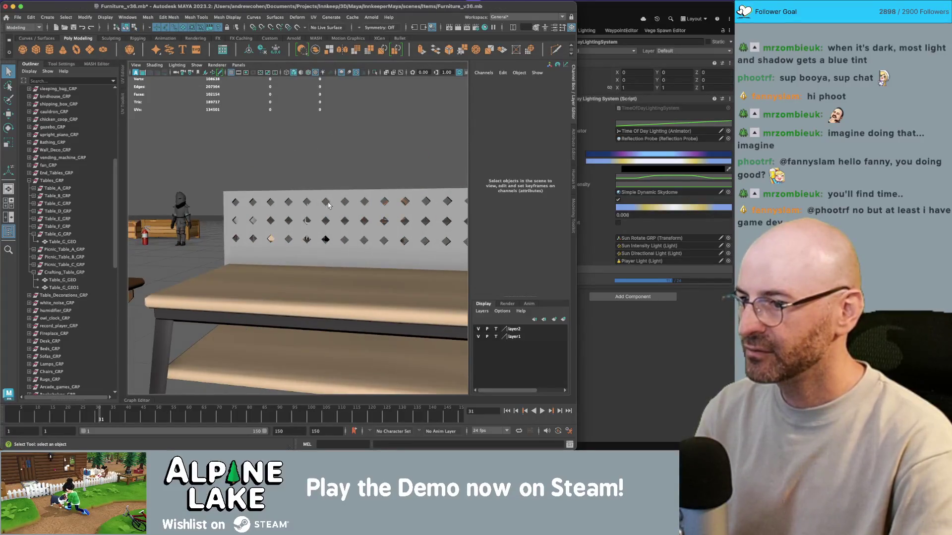
pyautogui.click(328, 205)
pyautogui.press('r')
pyautogui.press('f')
pyautogui.moveTo(327, 239); pyautogui.dragTo(317, 240)
pyautogui.press('q')
# Step: Reselect the panel and inspect it in wireframe and shaded views
pyautogui.keyDown('alt'); pyautogui.moveTo(346, 183); pyautogui.dragTo(365, 241); pyautogui.keyUp('alt')
pyautogui.click(337, 165)
pyautogui.click(364, 241)
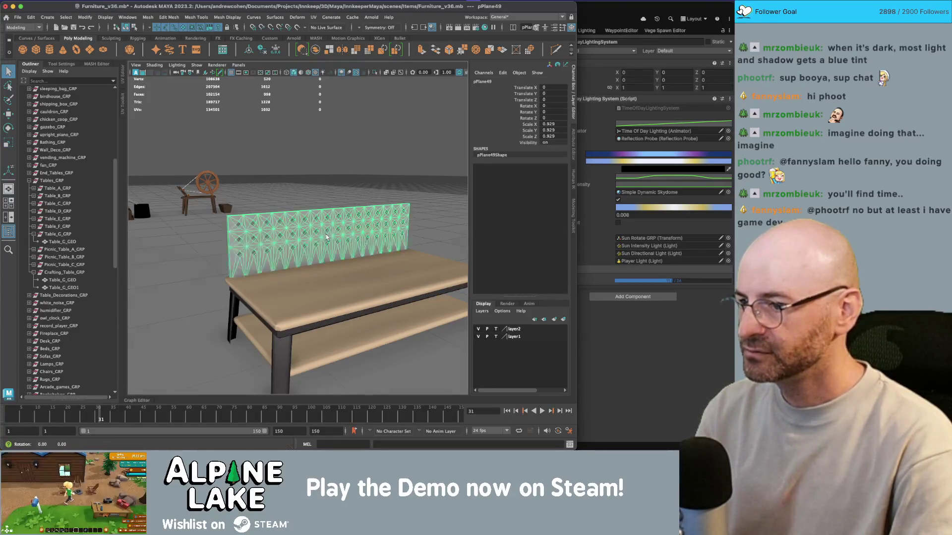
pyautogui.scroll(3, 314, 229)
pyautogui.press('w')
pyautogui.press('q')
pyautogui.click(285, 129)
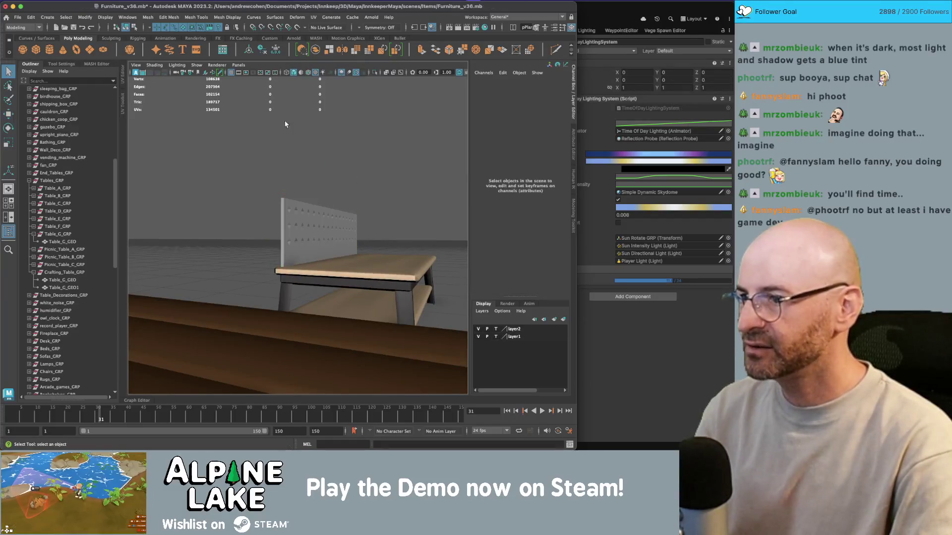
pyautogui.click(338, 234)
pyautogui.moveTo(338, 234)
pyautogui.keyDown('alt'); pyautogui.mouseDown()
pyautogui.moveTo(353, 216)
pyautogui.moveTo(228, 193)
pyautogui.moveTo(219, 181)
pyautogui.mouseUp(); pyautogui.keyUp('alt')
pyautogui.press('4')
pyautogui.press('5')
pyautogui.moveTo(240, 186); pyautogui.dragTo(226, 185, button='right')
# Step: Select the panel's edges e[0:33] plus a vertical edge using wireframe and side views
pyautogui.click(229, 185)
pyautogui.keyDown('alt'); pyautogui.moveTo(229, 185); pyautogui.dragTo(359, 175); pyautogui.keyUp('alt')
pyautogui.press('4')
pyautogui.moveTo(310, 250)
pyautogui.keyDown('alt'); pyautogui.mouseDown()
pyautogui.moveTo(353, 228)
pyautogui.moveTo(387, 277)
pyautogui.moveTo(362, 275)
pyautogui.moveTo(382, 274)
pyautogui.mouseUp(); pyautogui.keyUp('alt')
pyautogui.press('space')
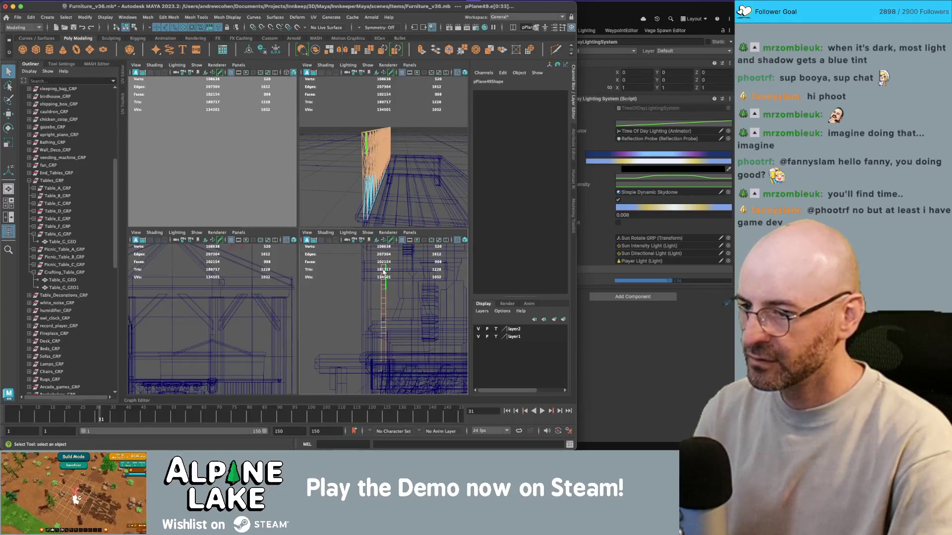
pyautogui.press('space')
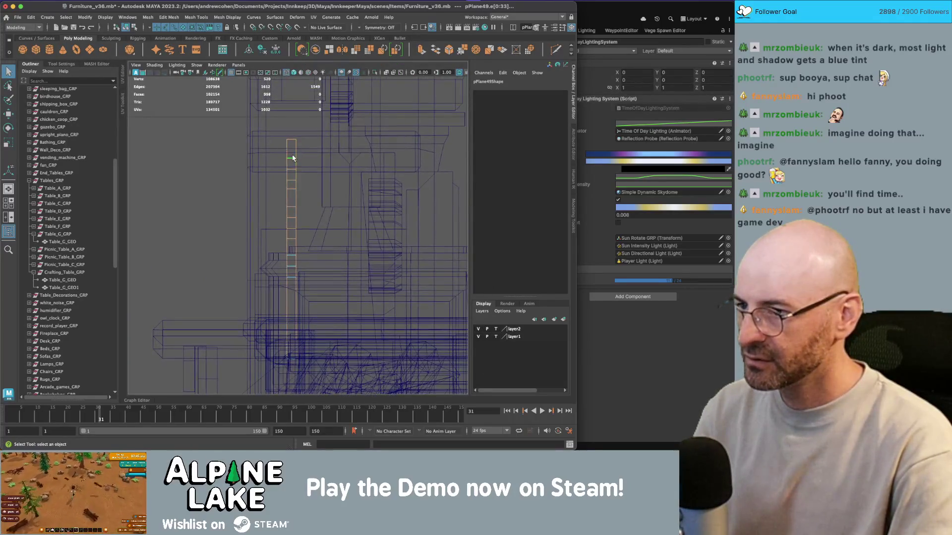
pyautogui.click(292, 322)
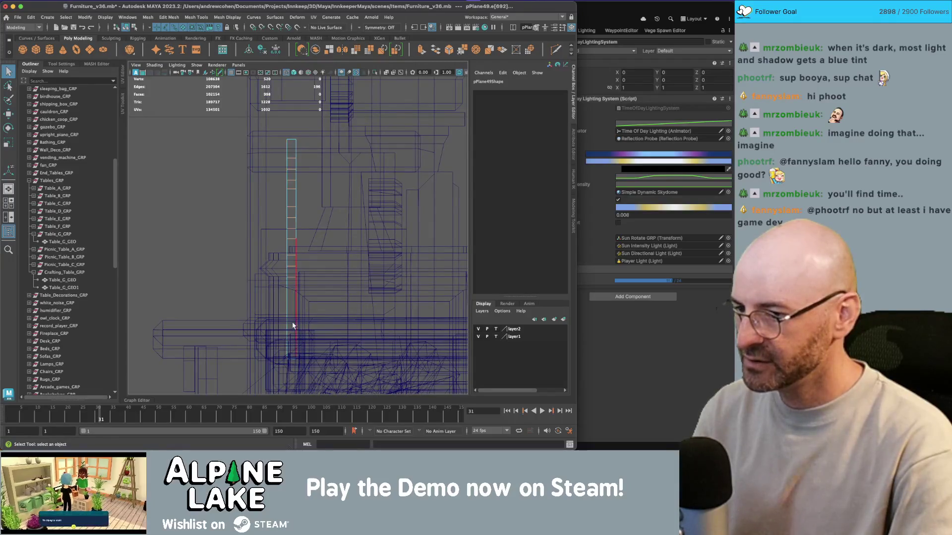
pyautogui.press('space')
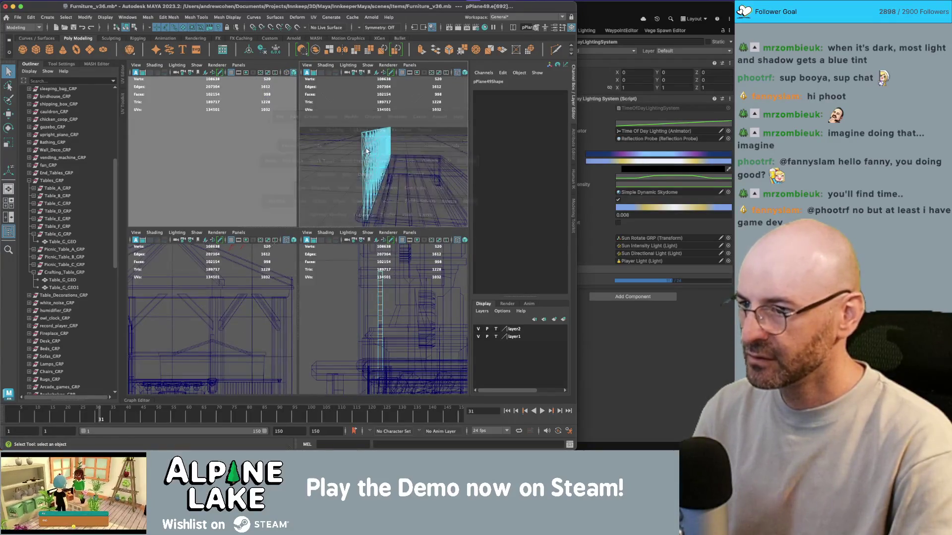
pyautogui.press('space')
pyautogui.press('5')
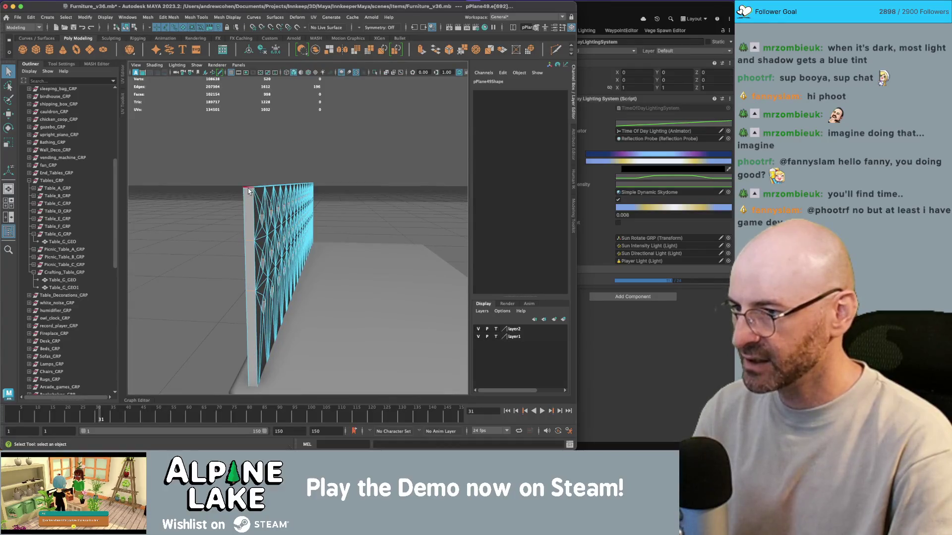
pyautogui.keyDown('alt'); pyautogui.moveTo(326, 225); pyautogui.dragTo(316, 138); pyautogui.keyUp('alt')
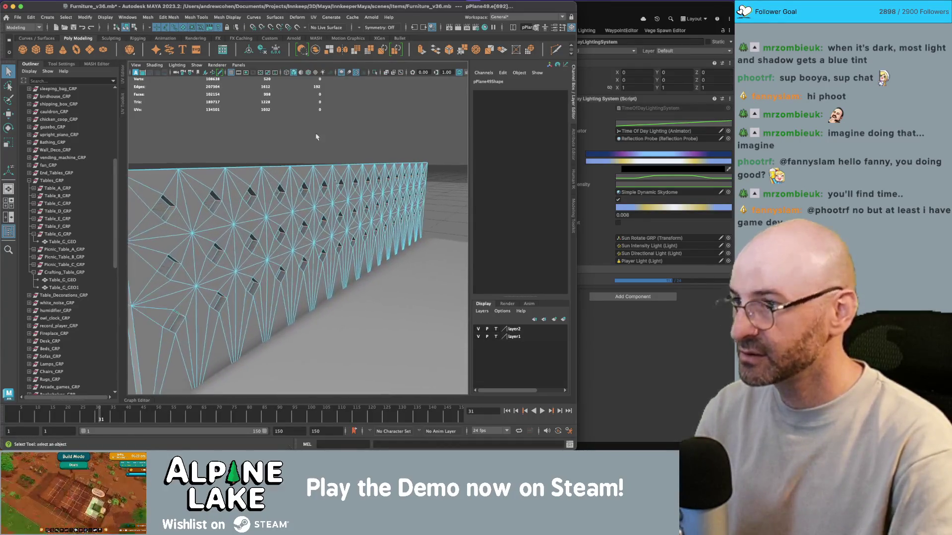
# Step: Apply Mesh Display > Soften Edge to the selected panel edges, adding polySoftEdge35
pyautogui.click(229, 18)
pyautogui.click(243, 86)
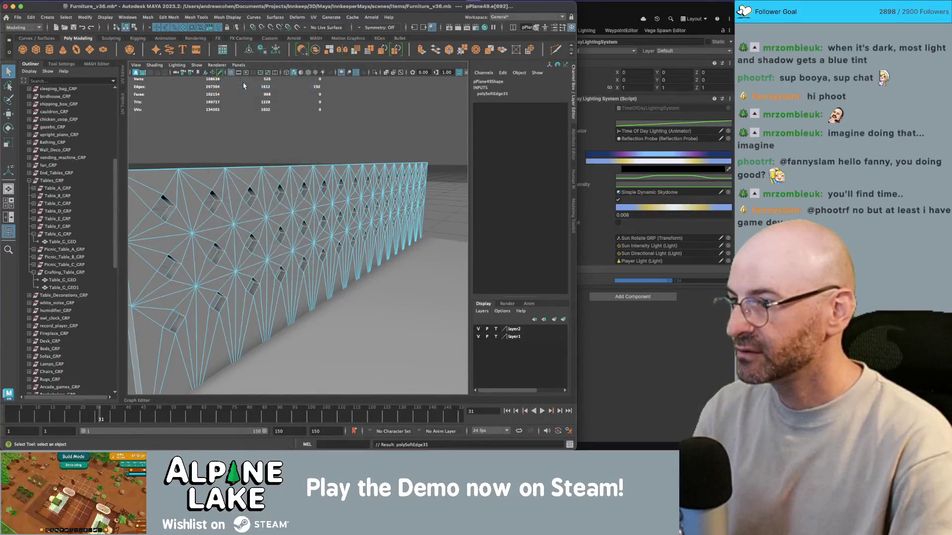
pyautogui.click(236, 107)
pyautogui.moveTo(236, 107)
pyautogui.keyDown('alt'); pyautogui.mouseDown()
pyautogui.moveTo(233, 137)
pyautogui.moveTo(257, 159)
pyautogui.moveTo(200, 159)
pyautogui.moveTo(330, 171)
pyautogui.moveTo(288, 162)
pyautogui.mouseUp(); pyautogui.keyUp('alt')
pyautogui.press('4')
pyautogui.press('5')
pyautogui.scroll(-5, 329, 171)
# Step: Switch to the browser and replace the workshop table image search with 'vice clamp tool'
pyautogui.press('super+Tab')
pyautogui.press('super+Tab')
pyautogui.press('super+Tab')
pyautogui.press('super+Tab')
pyautogui.click(189, 214)
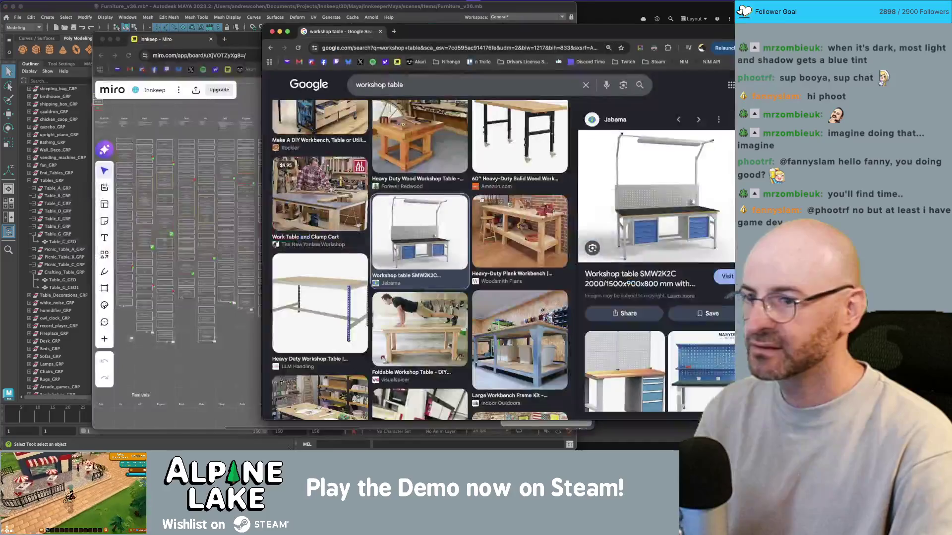
pyautogui.click(532, 224)
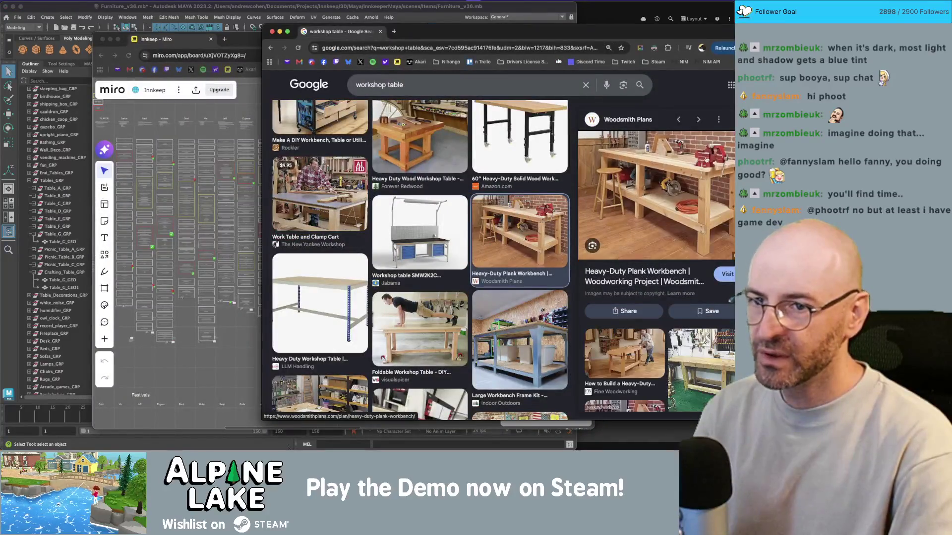
pyautogui.click(447, 84)
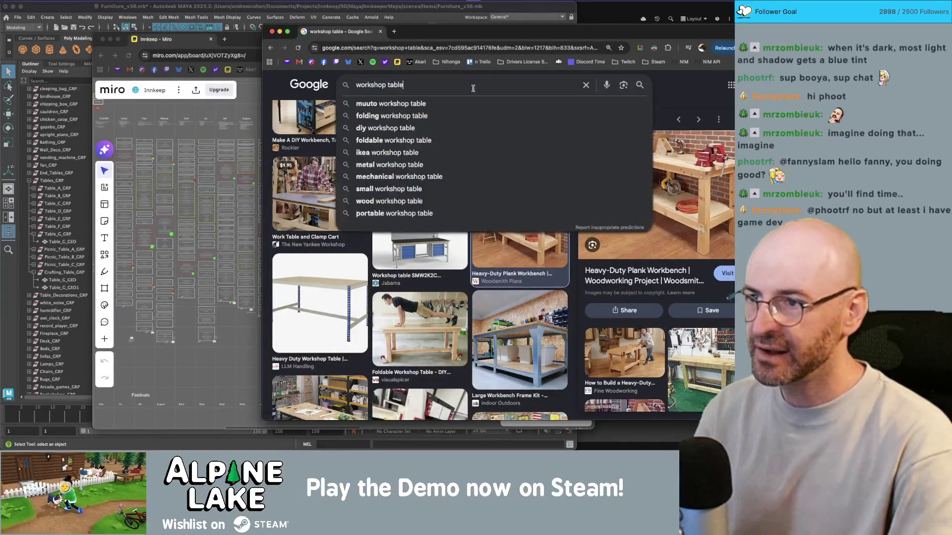
pyautogui.press('super+a')
pyautogui.write('vice clamp')
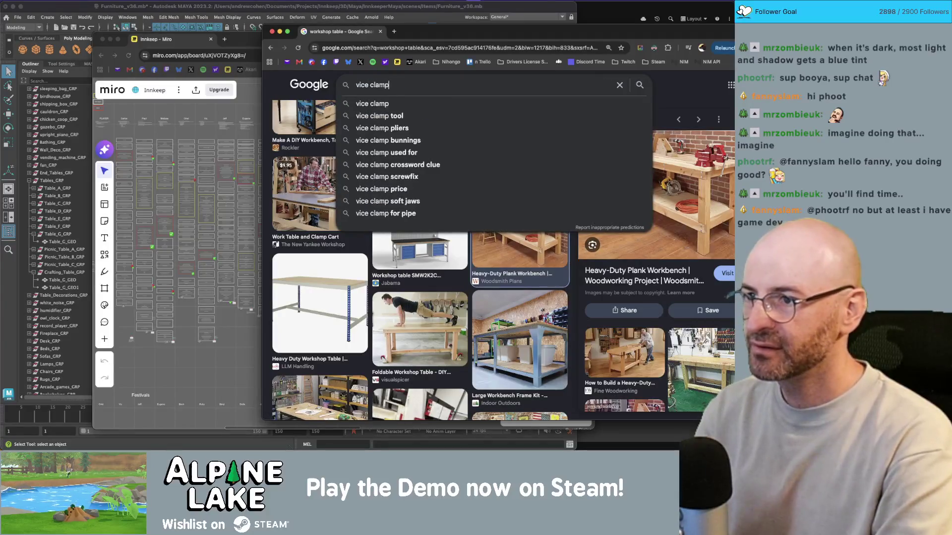
pyautogui.write(' tool')
pyautogui.press('Return')
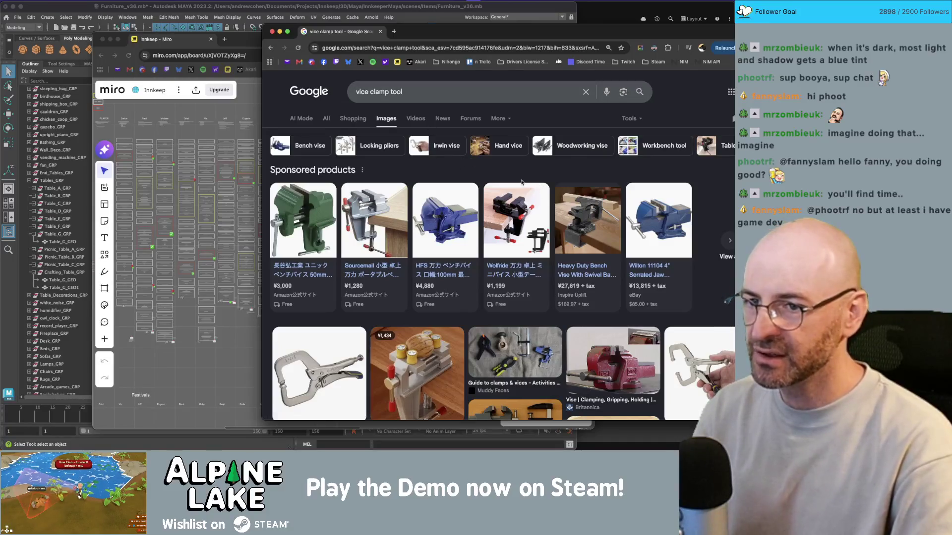
# Step: Scroll through the vise image results, then narrow the browser to a strip on the right
pyautogui.moveTo(421, 250)
pyautogui.scroll(-5, 420, 250)
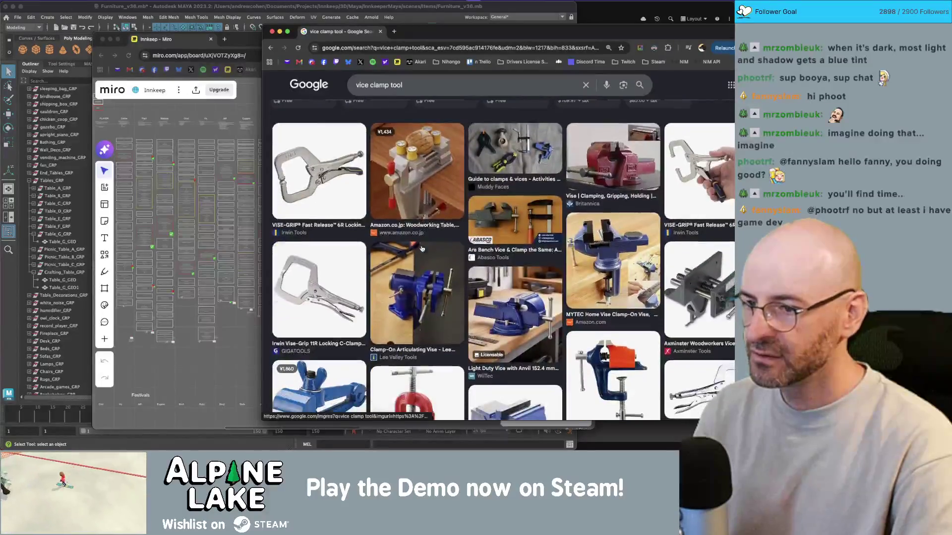
pyautogui.scroll(-4, 422, 247)
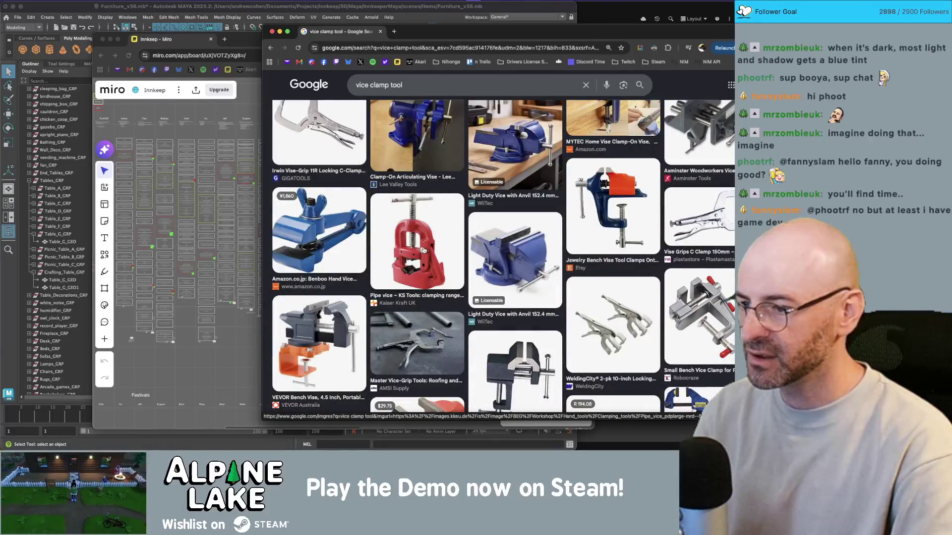
pyautogui.scroll(-2, 423, 250)
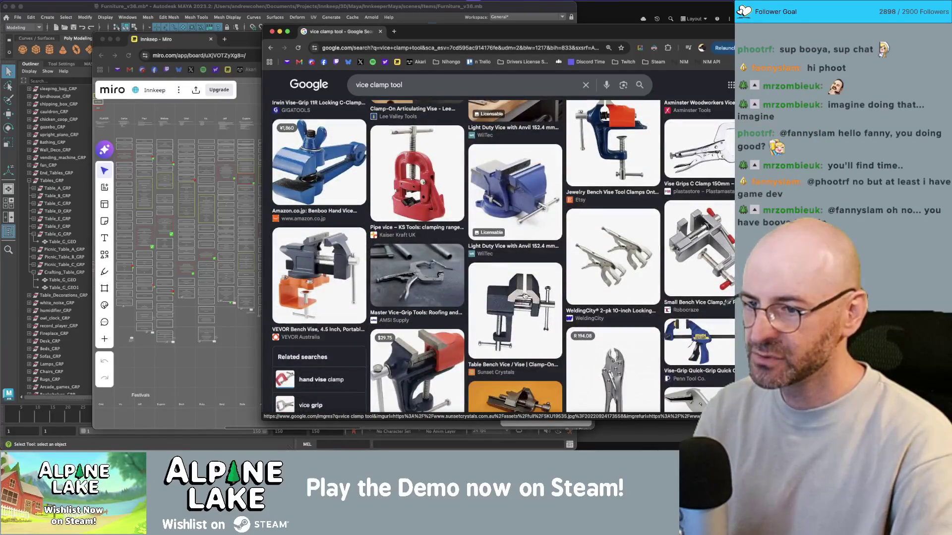
pyautogui.scroll(10, 524, 295)
pyautogui.scroll(-2, 454, 269)
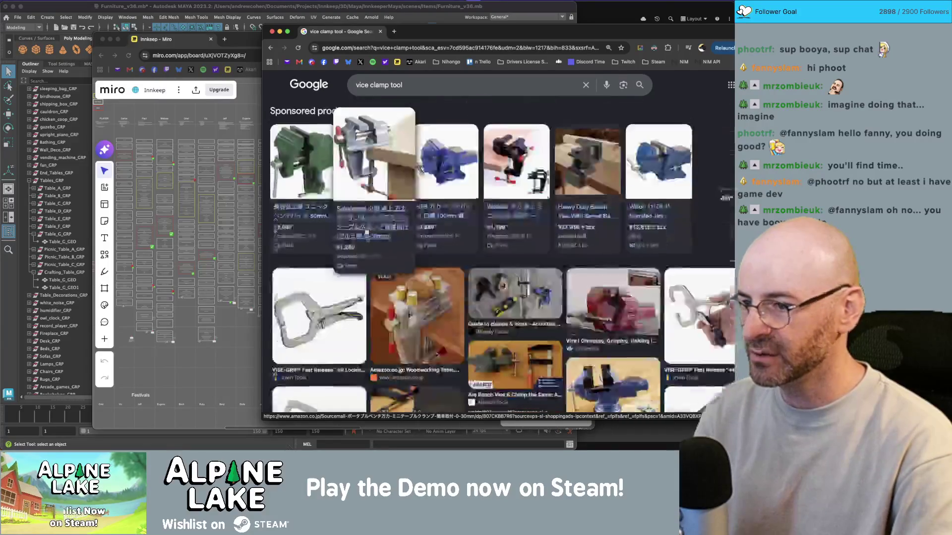
pyautogui.scroll(-4, 525, 236)
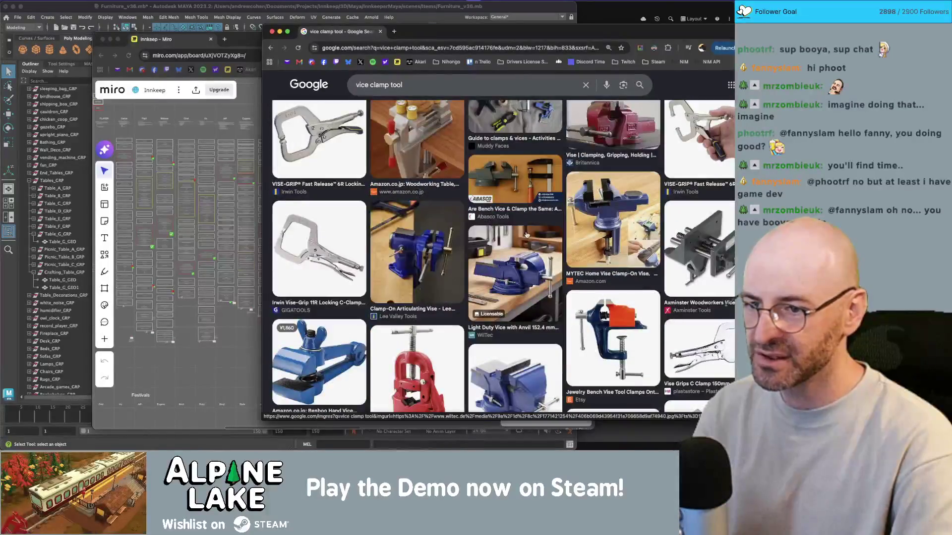
pyautogui.scroll(-1, 526, 236)
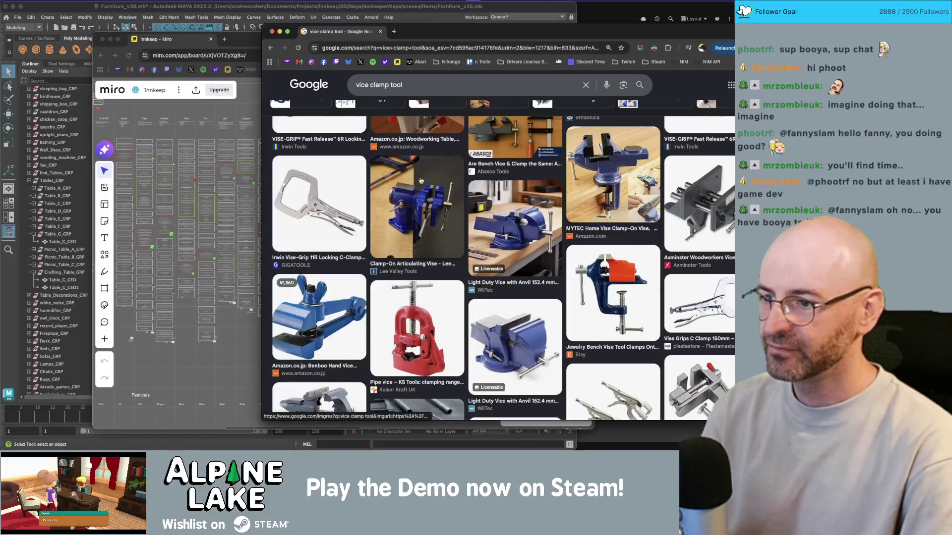
pyautogui.scroll(-10, 396, 198)
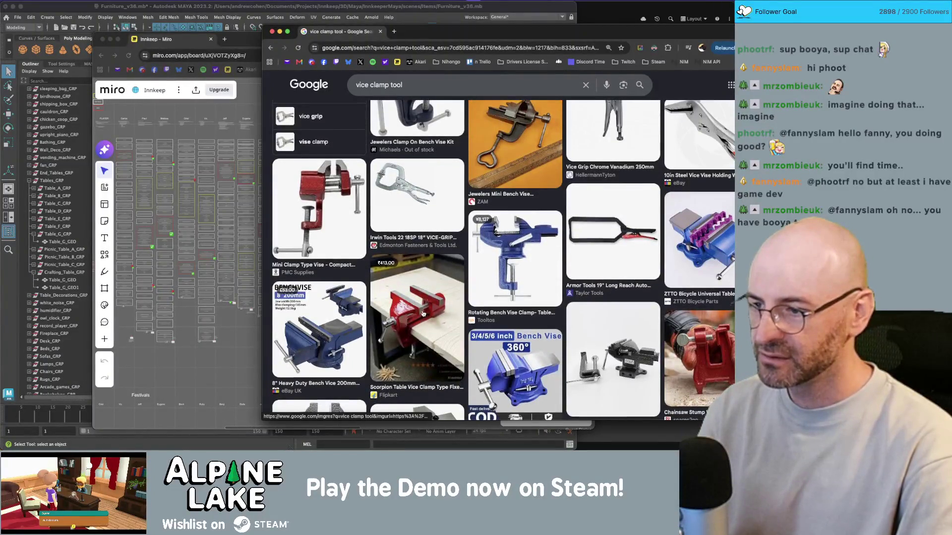
pyautogui.scroll(-1, 424, 310)
pyautogui.scroll(-1, 412, 290)
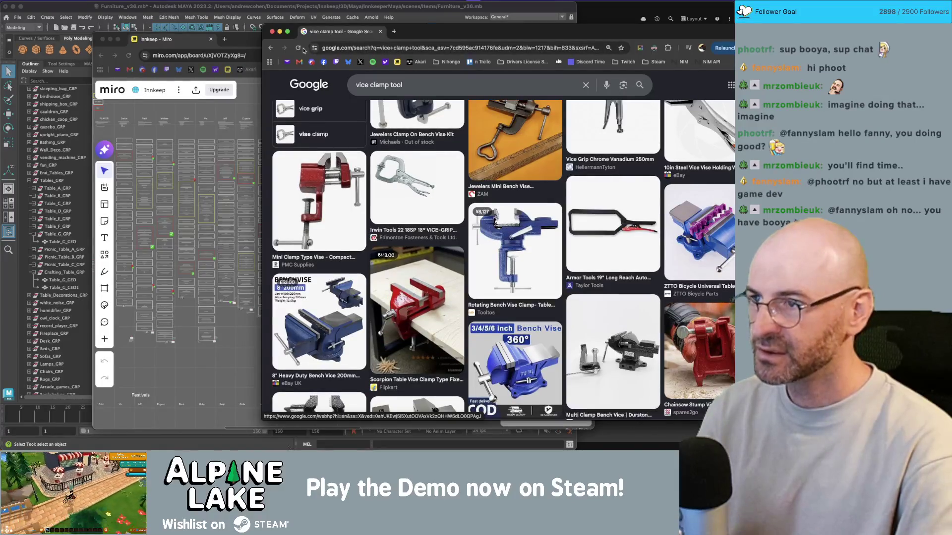
pyautogui.moveTo(263, 25); pyautogui.dragTo(593, 23)
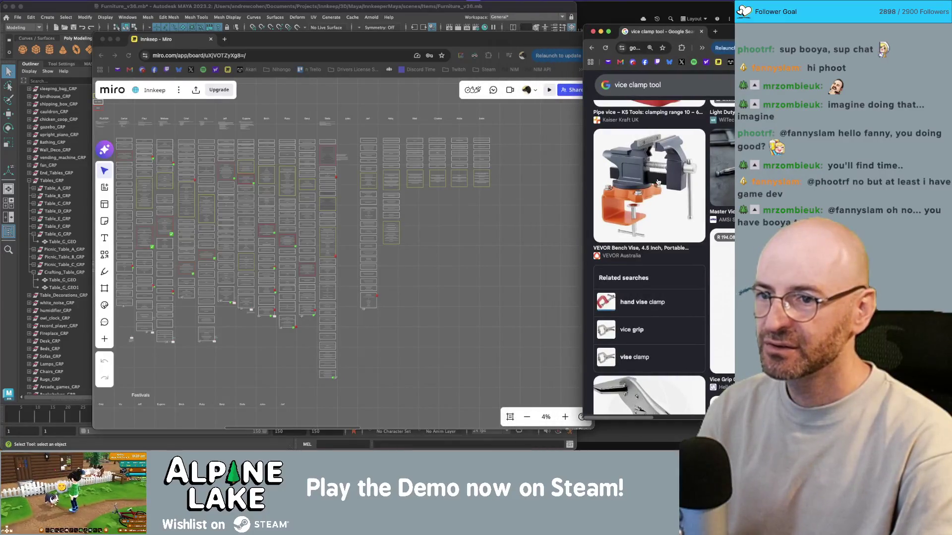
# Step: Reposition the image search window and browse the vice clamp tool results
pyautogui.scroll(-10, 660, 180)
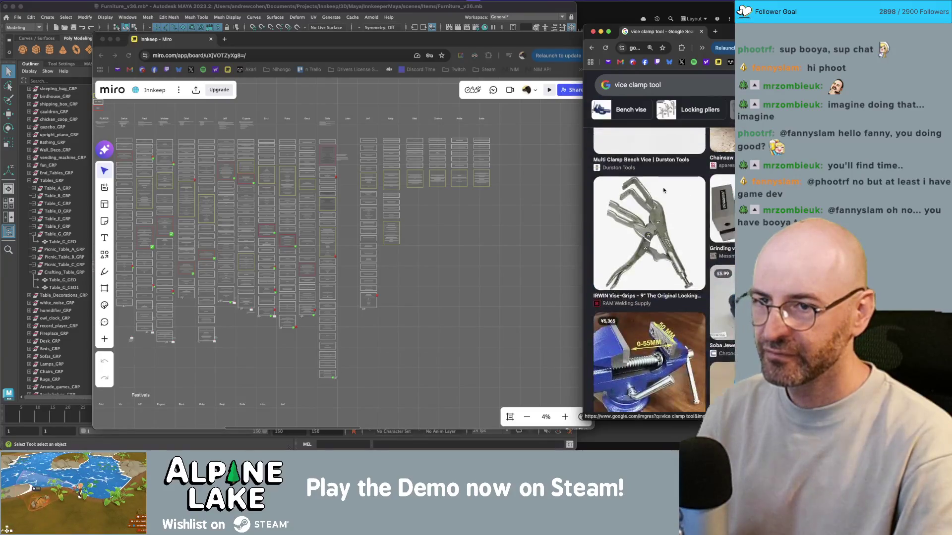
pyautogui.moveTo(615, 31)
pyautogui.mouseDown()
pyautogui.moveTo(539, 11)
pyautogui.moveTo(575, 13)
pyautogui.moveTo(495, 29)
pyautogui.mouseUp()
pyautogui.scroll(-3, 595, 182)
pyautogui.scroll(8, 594, 182)
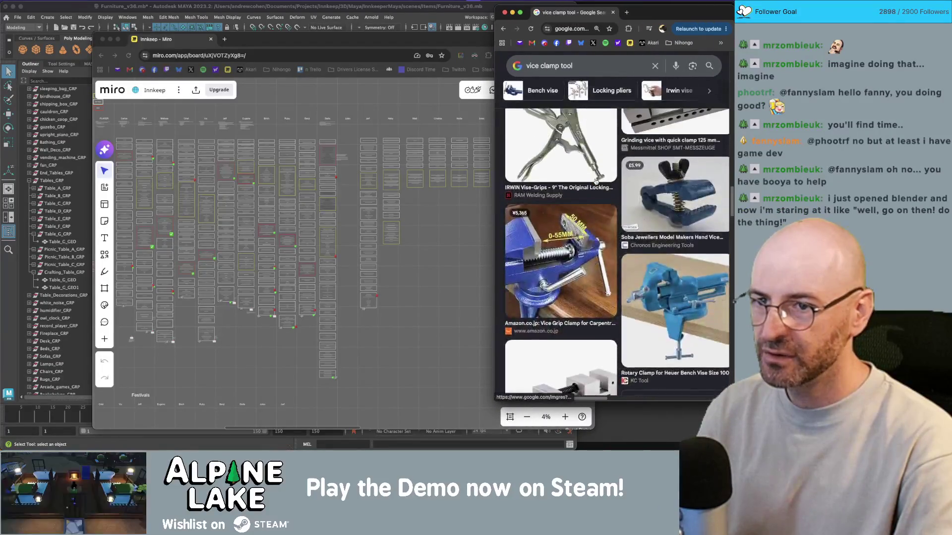
pyautogui.scroll(10, 595, 175)
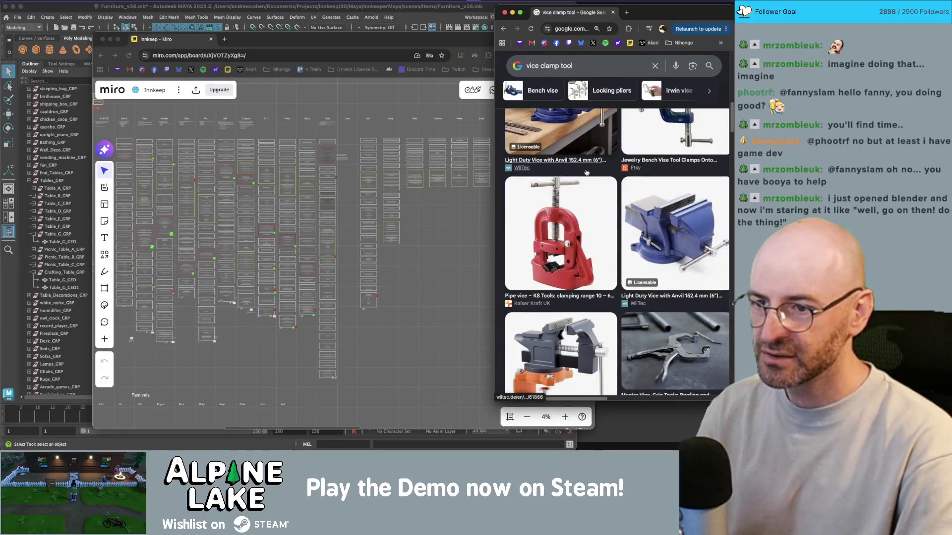
pyautogui.scroll(10, 583, 170)
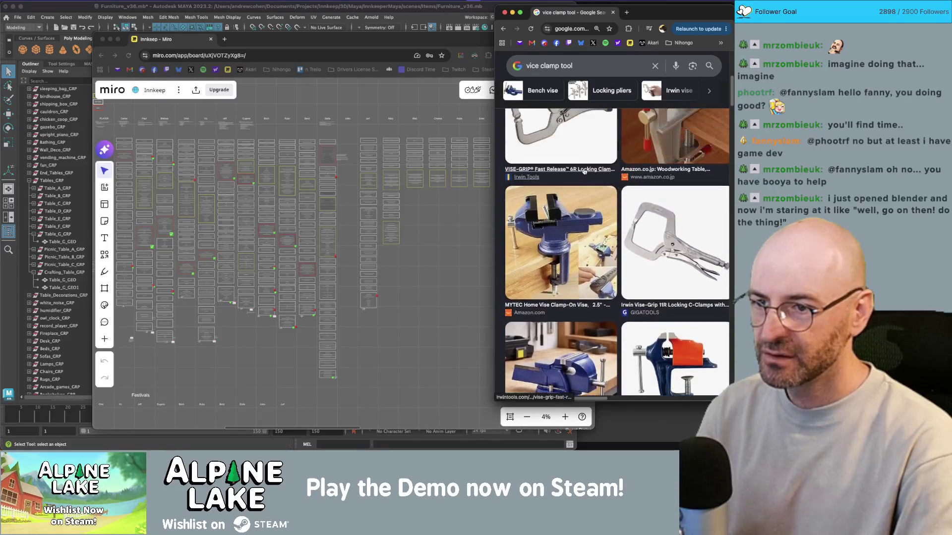
# Step: Preview the WilTec Light Duty Vice with Anvil in a narrowed Chrome beside Maya
pyautogui.scroll(-1, 587, 210)
pyautogui.scroll(2, 558, 214)
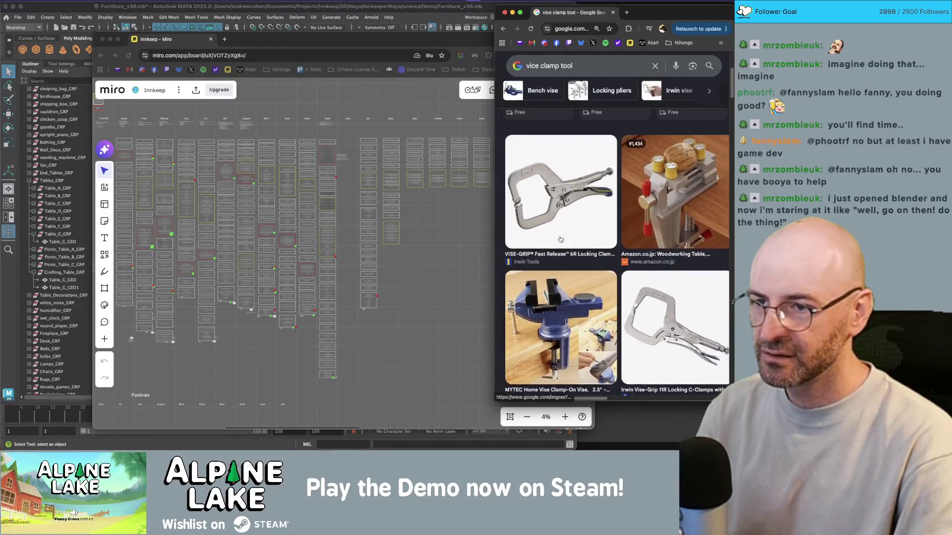
pyautogui.scroll(-4, 550, 277)
pyautogui.click(547, 298)
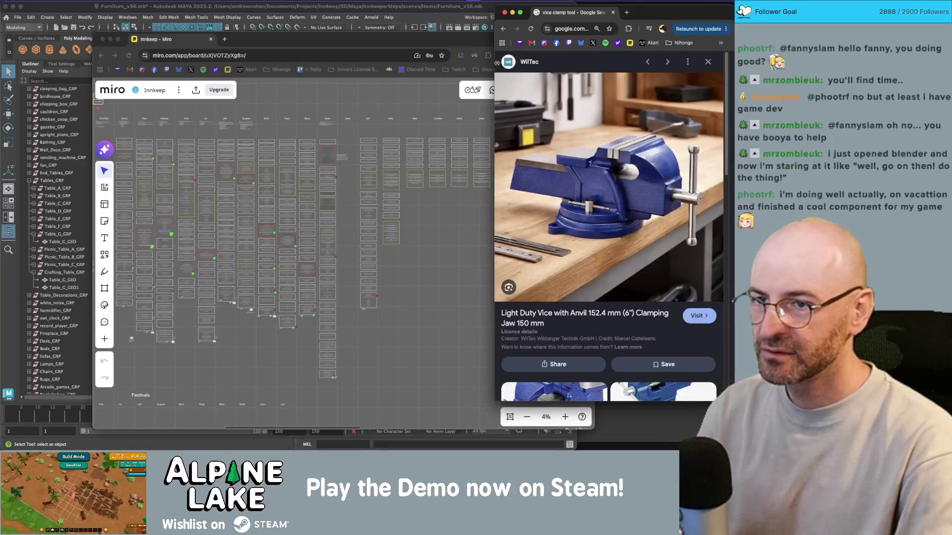
pyautogui.moveTo(497, 65); pyautogui.dragTo(612, 64)
pyautogui.click(501, 20)
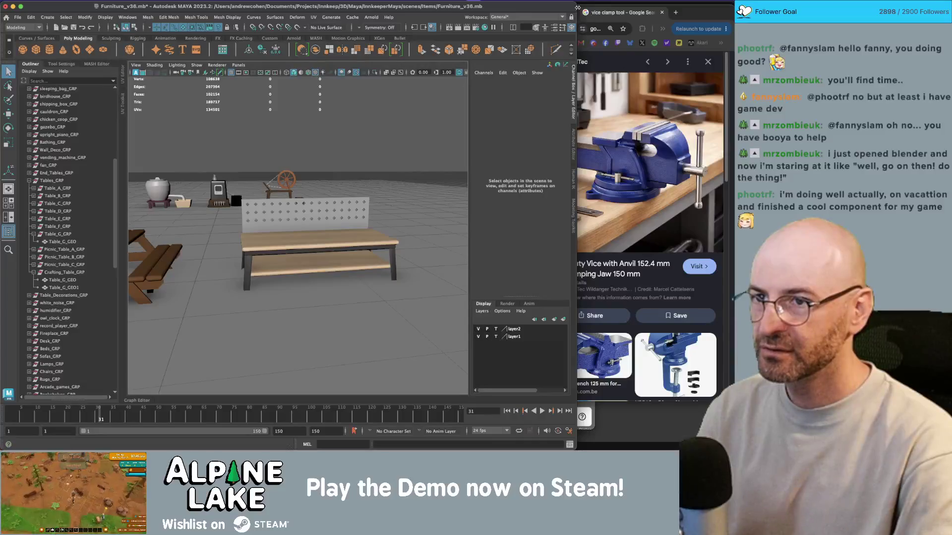
# Step: Create a polygon cube and move it onto the crafting table
pyautogui.moveTo(547, 10); pyautogui.dragTo(546, 11)
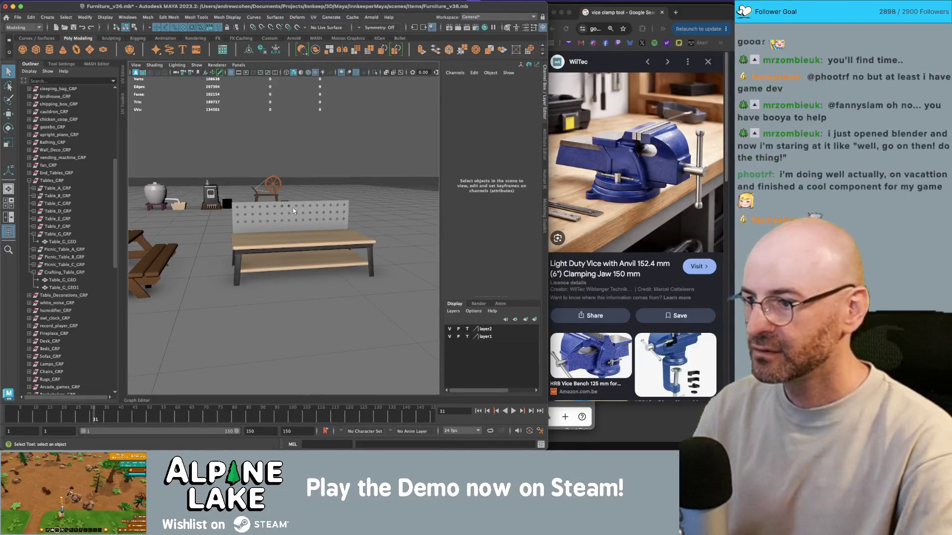
pyautogui.scroll(5, 317, 223)
pyautogui.scroll(2, 316, 223)
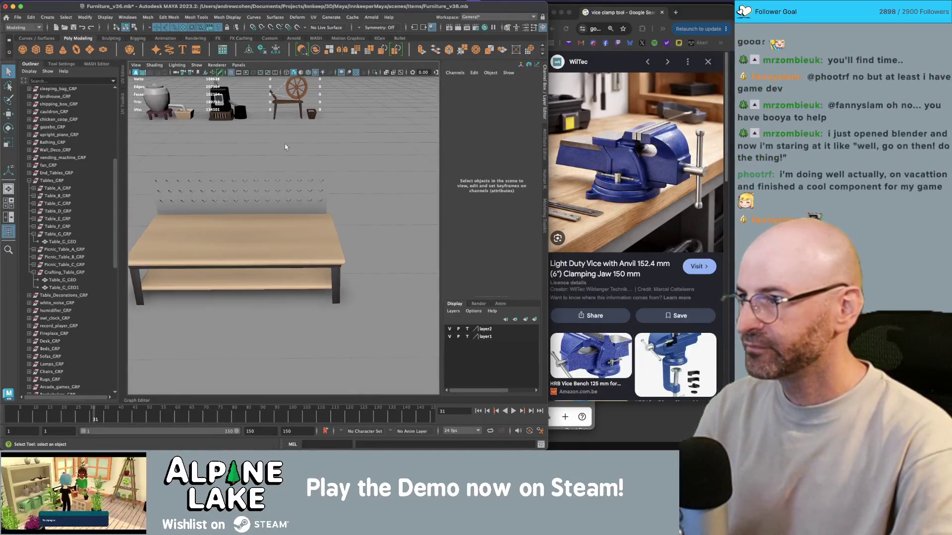
pyautogui.click(44, 50)
pyautogui.scroll(-3, 347, 260)
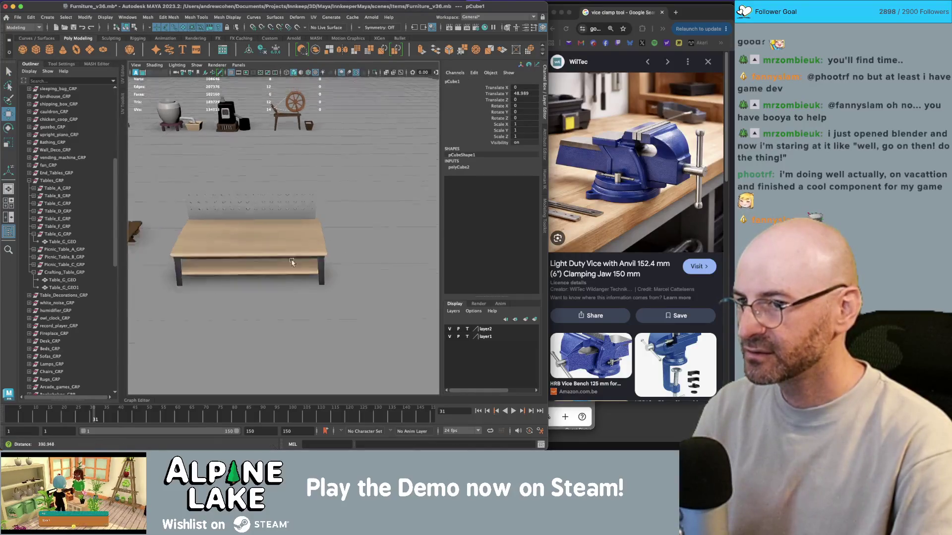
pyautogui.keyDown('alt'); pyautogui.moveTo(289, 265); pyautogui.dragTo(250, 134); pyautogui.keyUp('alt')
pyautogui.moveTo(268, 103); pyautogui.dragTo(270, 108)
pyautogui.press('f')
# Step: Scale the cube into a long flat block of 14.51 by 5.535 by 5.535
pyautogui.scroll(-5, 311, 200)
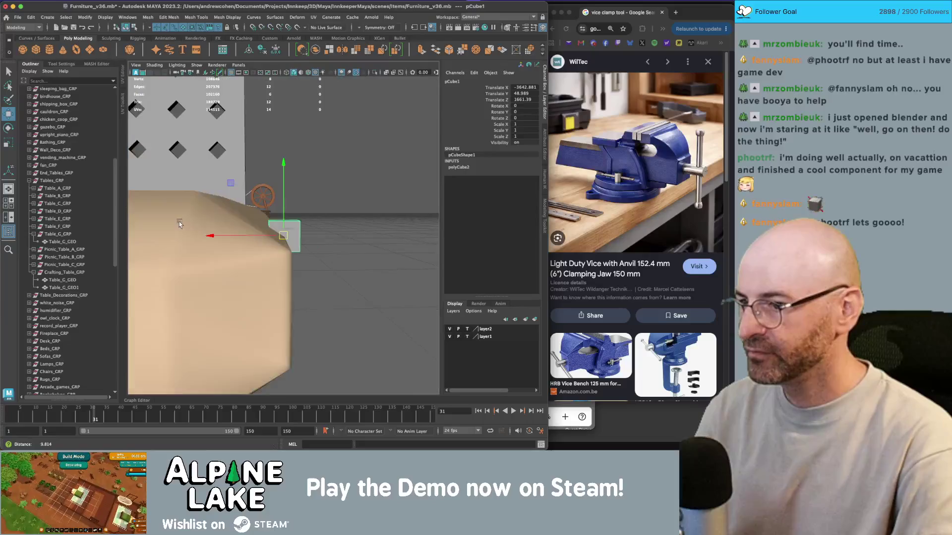
pyautogui.keyDown('alt'); pyautogui.moveTo(312, 199); pyautogui.dragTo(296, 220); pyautogui.keyUp('alt')
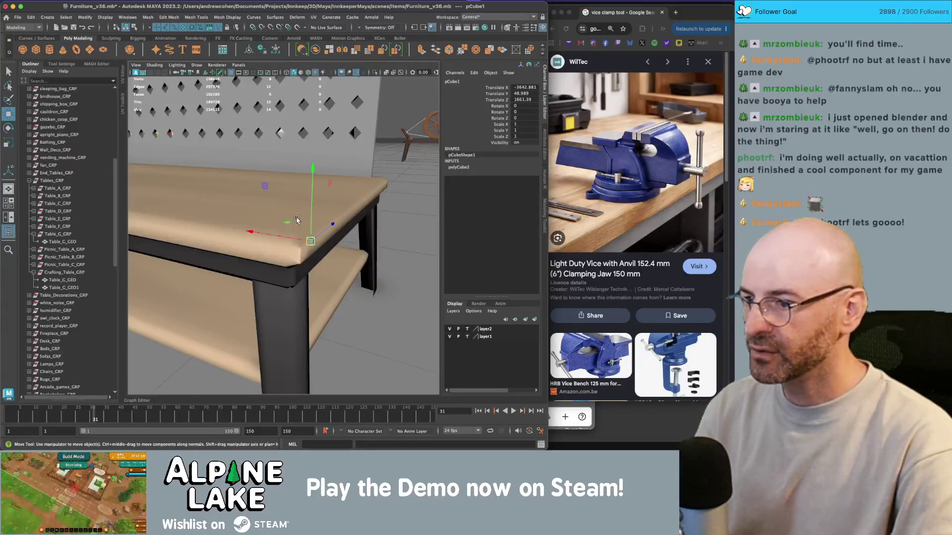
pyautogui.press('r')
pyautogui.moveTo(268, 191)
pyautogui.mouseDown()
pyautogui.moveTo(298, 204)
pyautogui.moveTo(285, 204)
pyautogui.mouseUp()
pyautogui.moveTo(285, 204)
pyautogui.keyDown('alt'); pyautogui.mouseDown()
pyautogui.moveTo(265, 207)
pyautogui.moveTo(268, 220)
pyautogui.moveTo(162, 254)
pyautogui.mouseUp(); pyautogui.keyUp('alt')
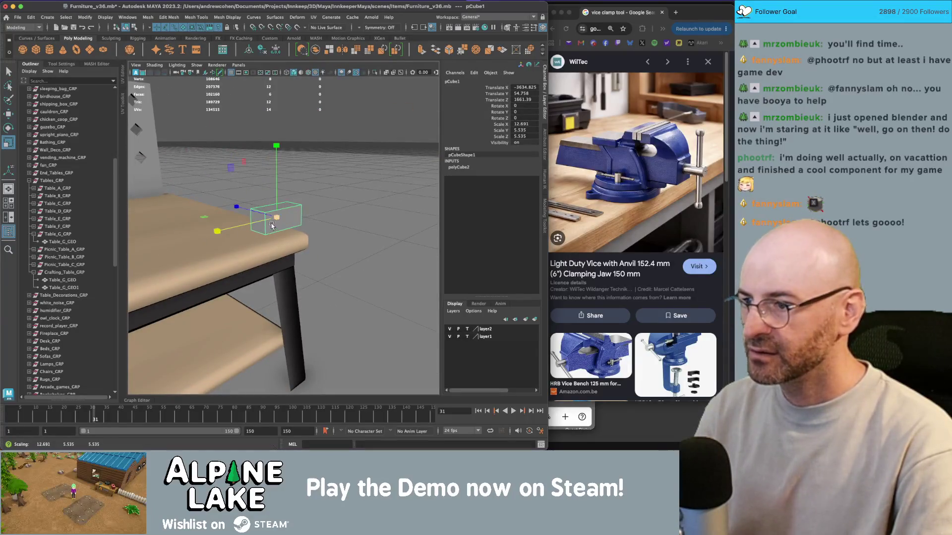
# Step: Add a polygon cylinder, pCylinder1, next to the block
pyautogui.click(49, 49)
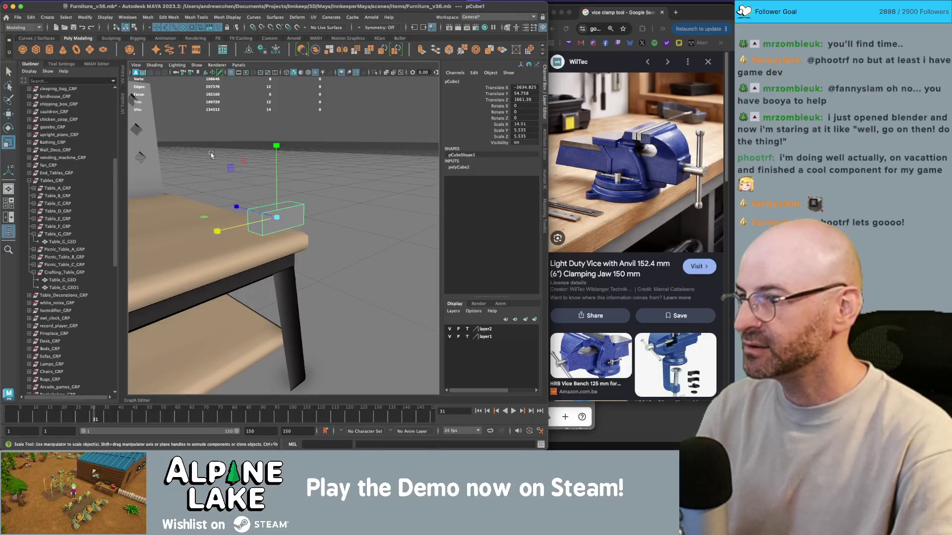
pyautogui.press('w')
pyautogui.moveTo(332, 213)
pyautogui.keyDown('alt'); pyautogui.mouseDown()
pyautogui.moveTo(416, 224)
pyautogui.moveTo(301, 213)
pyautogui.mouseUp(); pyautogui.keyUp('alt')
# Step: Give the cylinder 8 axis subdivisions and scale it wide into a flat disc
pyautogui.press('f')
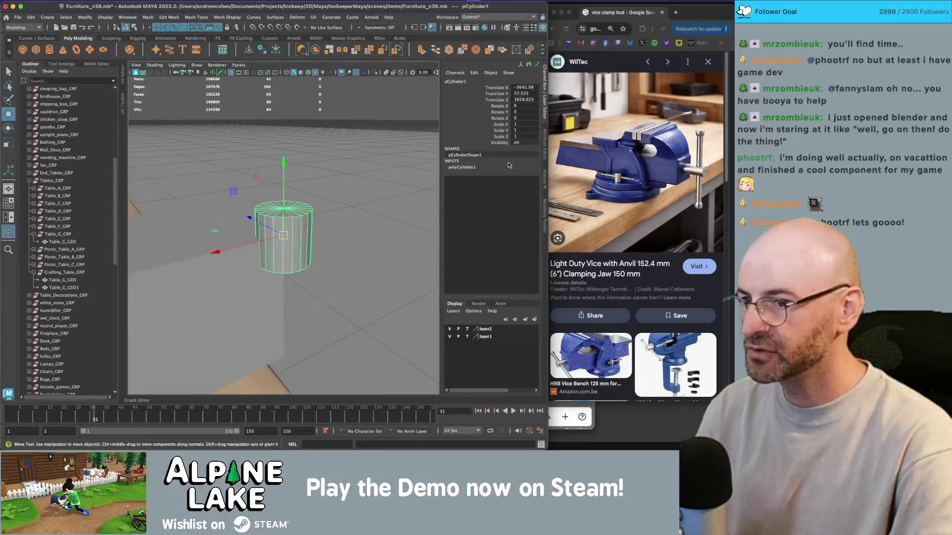
pyautogui.click(489, 167)
pyautogui.write('6')
pyautogui.press('Return')
pyautogui.write('8')
pyautogui.press('Return')
pyautogui.press('r')
pyautogui.scroll(-5, 305, 227)
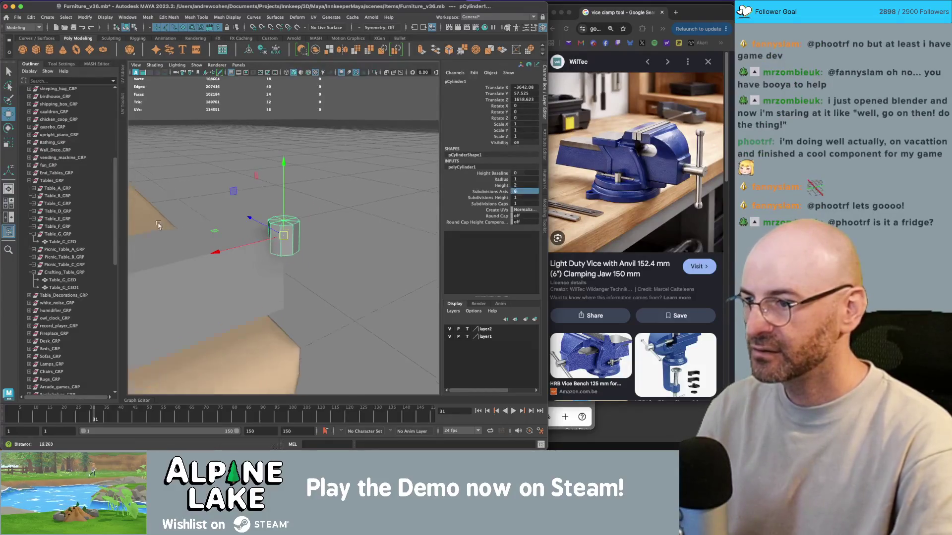
pyautogui.moveTo(246, 224)
pyautogui.mouseDown()
pyautogui.moveTo(263, 226)
pyautogui.moveTo(290, 166)
pyautogui.mouseUp()
# Step: Reselect the cylinder and move it onto the tabletop
pyautogui.press('w')
pyautogui.click(295, 231)
pyautogui.press('q')
pyautogui.click(320, 232)
pyautogui.press('w')
pyautogui.moveTo(315, 227); pyautogui.dragTo(262, 246)
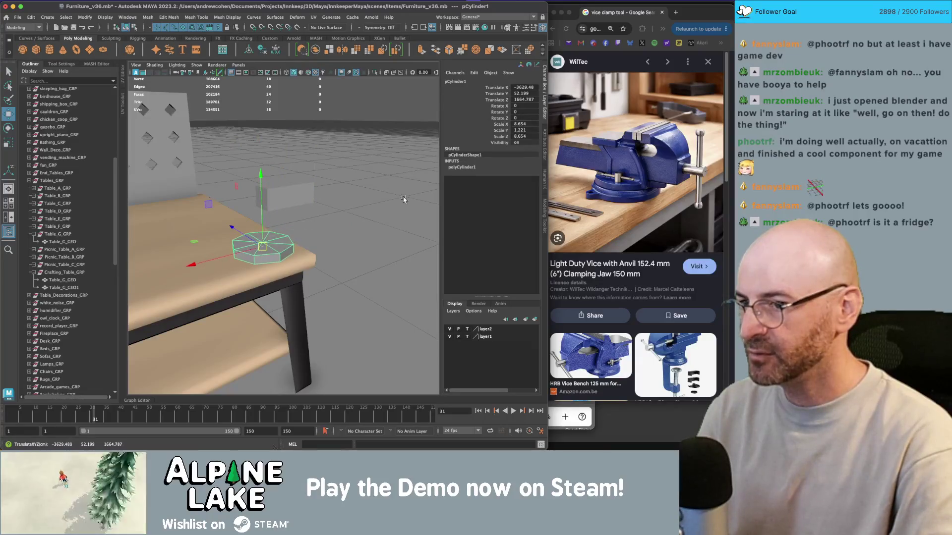
# Step: Set the cylinder's Height Baseline to -1 and settle it on the tabletop
pyautogui.click(471, 168)
pyautogui.click(517, 173)
pyautogui.write('-1')
pyautogui.press('Return')
pyautogui.moveTo(263, 218)
pyautogui.mouseDown()
pyautogui.moveTo(264, 238)
pyautogui.moveTo(311, 253)
pyautogui.mouseUp()
pyautogui.moveTo(195, 248); pyautogui.dragTo(183, 243)
pyautogui.press('f')
pyautogui.keyDown('alt'); pyautogui.moveTo(263, 236); pyautogui.dragTo(280, 226); pyautogui.keyUp('alt')
# Step: Extrude the cylinder's top faces and scale them in to 0.834 for a stepped base
pyautogui.press('q')
pyautogui.moveTo(300, 223); pyautogui.dragTo(300, 227, button='right')
pyautogui.moveTo(299, 227)
pyautogui.mouseDown()
pyautogui.moveTo(299, 237)
pyautogui.moveTo(259, 241)
pyautogui.moveTo(259, 222)
pyautogui.moveTo(284, 219)
pyautogui.moveTo(281, 229)
pyautogui.moveTo(283, 186)
pyautogui.moveTo(302, 213)
pyautogui.moveTo(293, 228)
pyautogui.mouseUp()
pyautogui.press('r')
pyautogui.press('w')
pyautogui.press('r')
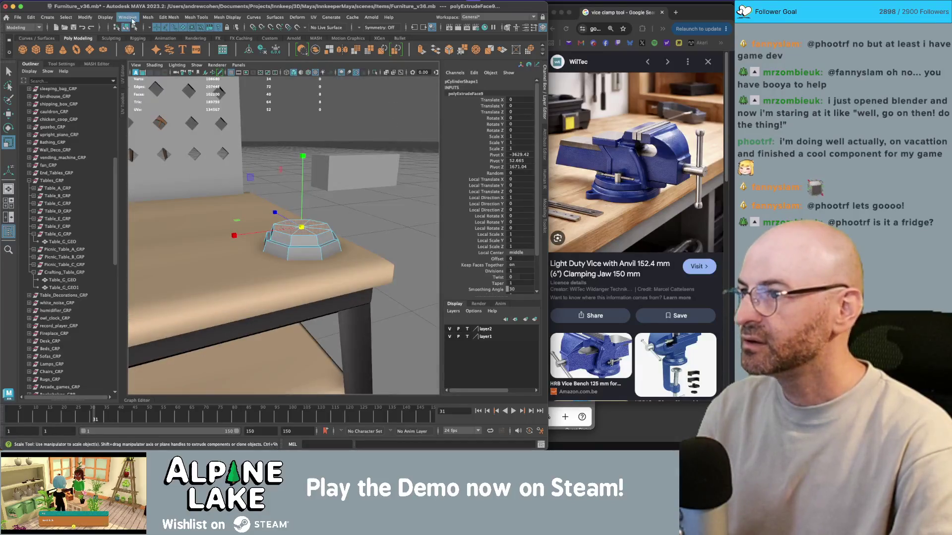
# Step: Lower the box block onto the octagonal base and scale it to 18.027 by 5.535 by 8.855
pyautogui.click(127, 27)
pyautogui.press('q')
pyautogui.click(349, 164)
pyautogui.press('w')
pyautogui.moveTo(352, 171)
pyautogui.mouseDown()
pyautogui.moveTo(302, 221)
pyautogui.moveTo(299, 201)
pyautogui.moveTo(305, 223)
pyautogui.moveTo(270, 208)
pyautogui.moveTo(267, 232)
pyautogui.moveTo(298, 229)
pyautogui.moveTo(345, 198)
pyautogui.mouseUp()
pyautogui.press('r')
pyautogui.press('w')
pyautogui.press('r')
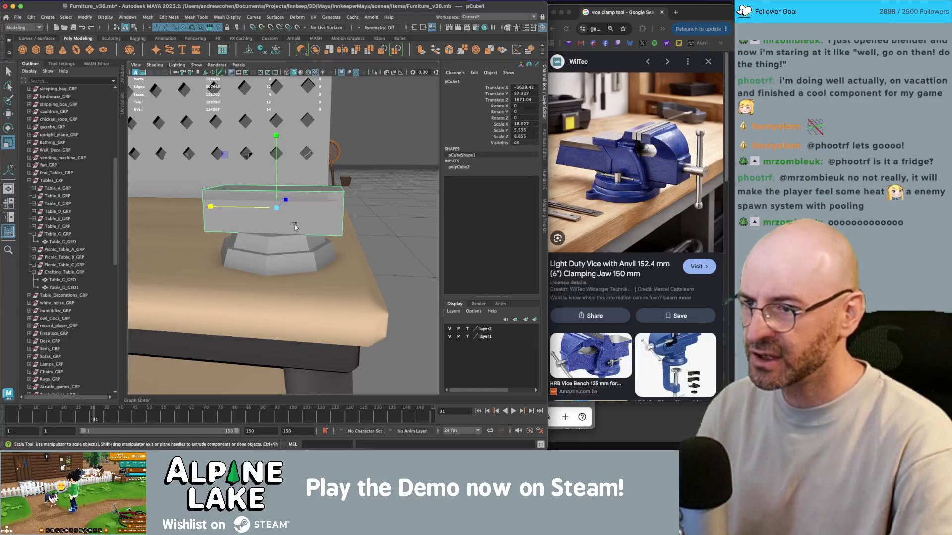
# Step: Duplicate the box and shrink the copy to a 3.244 by 2.395 by 8.855 jaw block
pyautogui.scroll(-3, 281, 186)
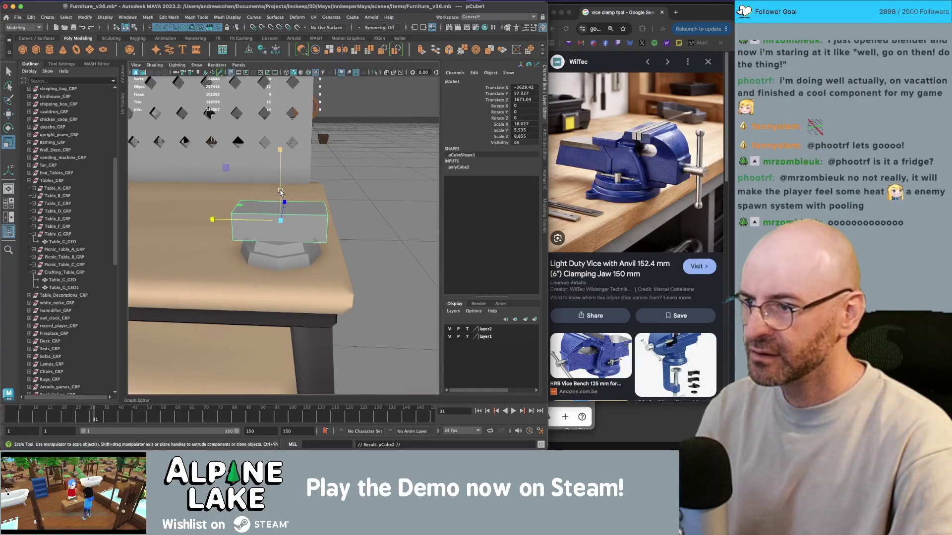
pyautogui.hotkey('ctrl', 'd')
pyautogui.press('w')
pyautogui.moveTo(280, 184); pyautogui.dragTo(280, 176)
pyautogui.press('r')
pyautogui.moveTo(213, 202); pyautogui.dragTo(297, 193)
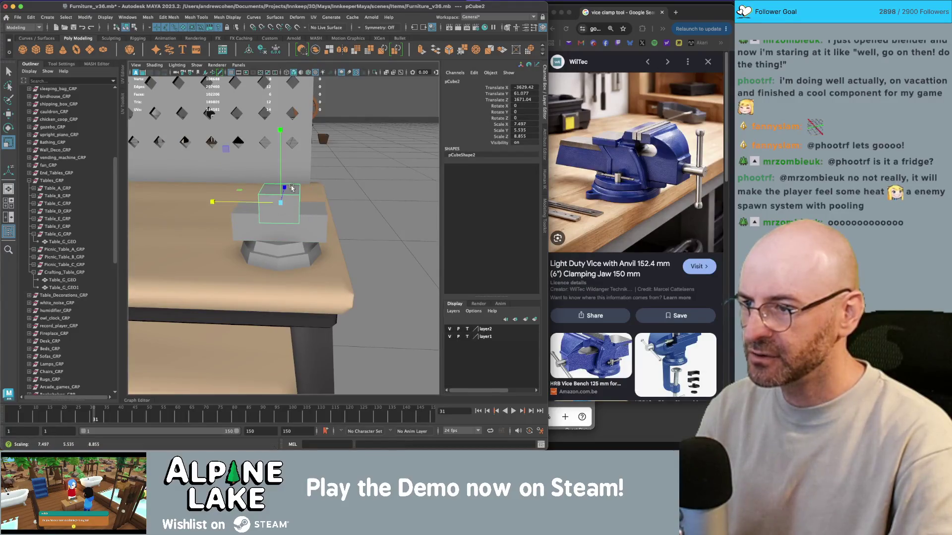
pyautogui.moveTo(225, 150); pyautogui.dragTo(253, 174, button='middle')
# Step: Position the jaw block atop the vice body and duplicate a second one beside it
pyautogui.press('w')
pyautogui.moveTo(280, 158); pyautogui.dragTo(280, 156)
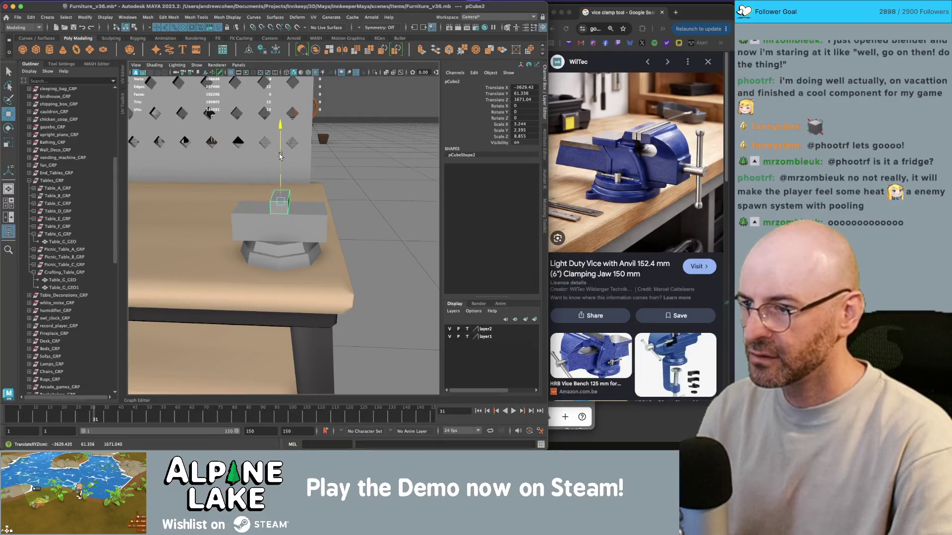
pyautogui.moveTo(258, 202)
pyautogui.mouseDown()
pyautogui.moveTo(268, 203)
pyautogui.moveTo(239, 203)
pyautogui.mouseUp()
pyautogui.hotkey('ctrl', 'd')
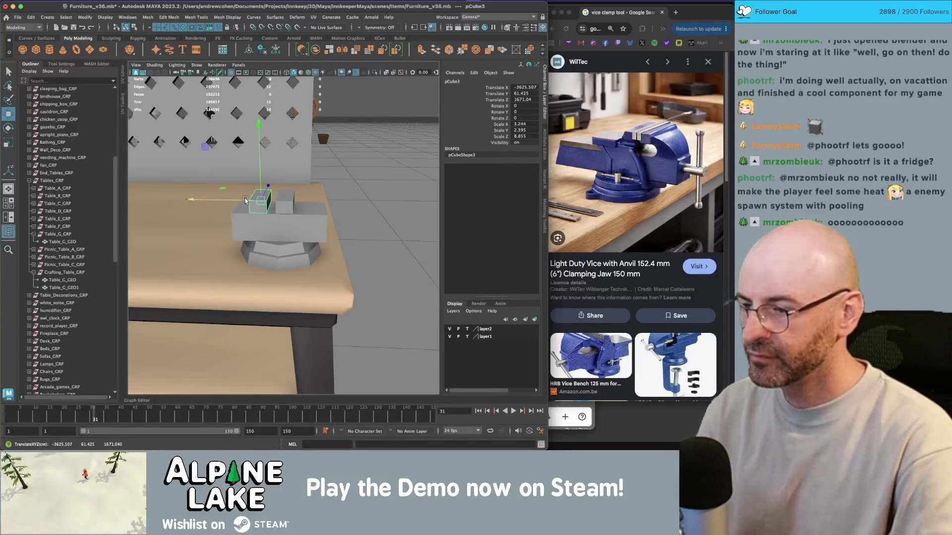
pyautogui.press('q')
pyautogui.scroll(5, 306, 164)
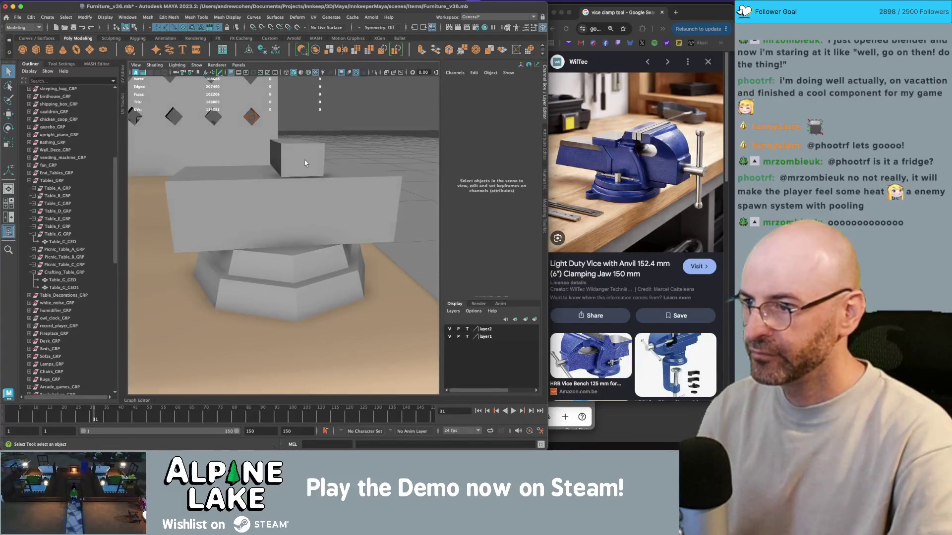
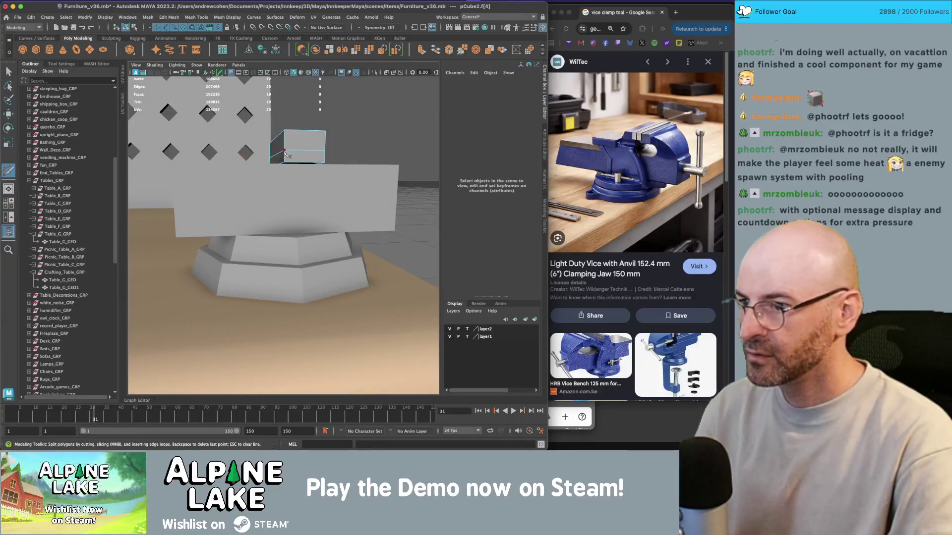
# Step: Extrude the top block's selected face and pull it out to the left
pyautogui.hotkey('ctrl', 'e')
pyautogui.moveTo(285, 152)
pyautogui.keyDown('alt'); pyautogui.mouseDown()
pyautogui.moveTo(275, 166)
pyautogui.moveTo(215, 177)
pyautogui.moveTo(317, 171)
pyautogui.moveTo(262, 167)
pyautogui.moveTo(297, 157)
pyautogui.moveTo(308, 128)
pyautogui.mouseUp(); pyautogui.keyUp('alt')
pyautogui.press('q')
pyautogui.press('r')
# Step: With symmetry set to Object Z, Multi-Cut an edge loop across the top block
pyautogui.click(360, 28)
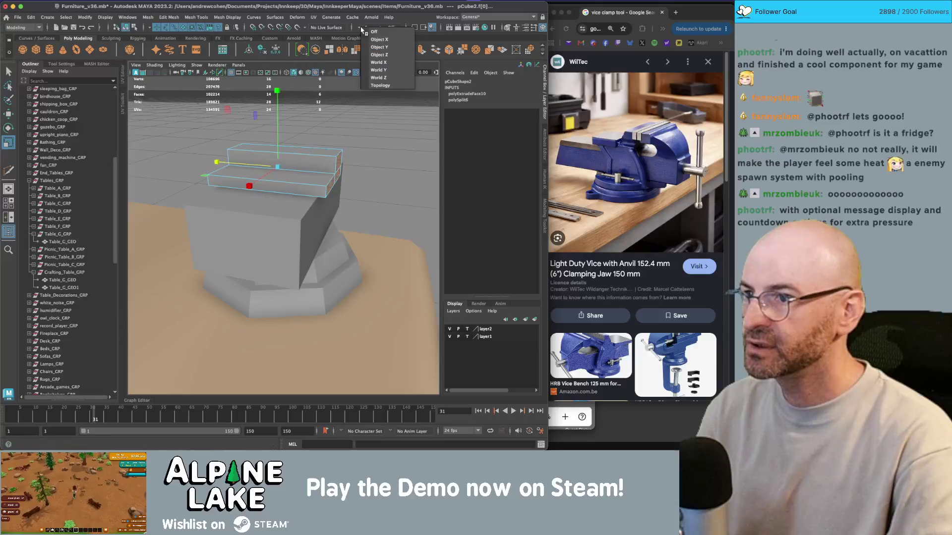
pyautogui.click(369, 40)
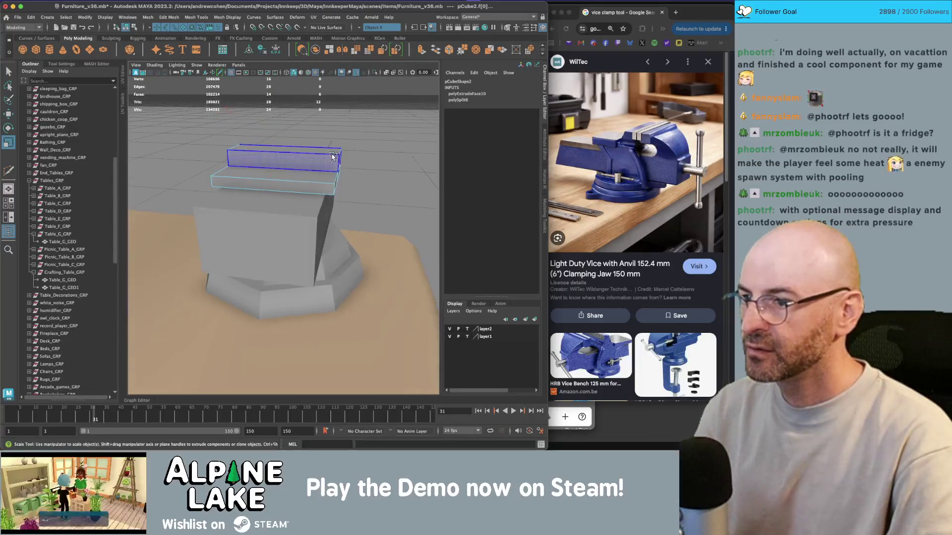
pyautogui.hotkey('ctrl', 'shift', 'x')
pyautogui.click(360, 27)
pyautogui.click(377, 55)
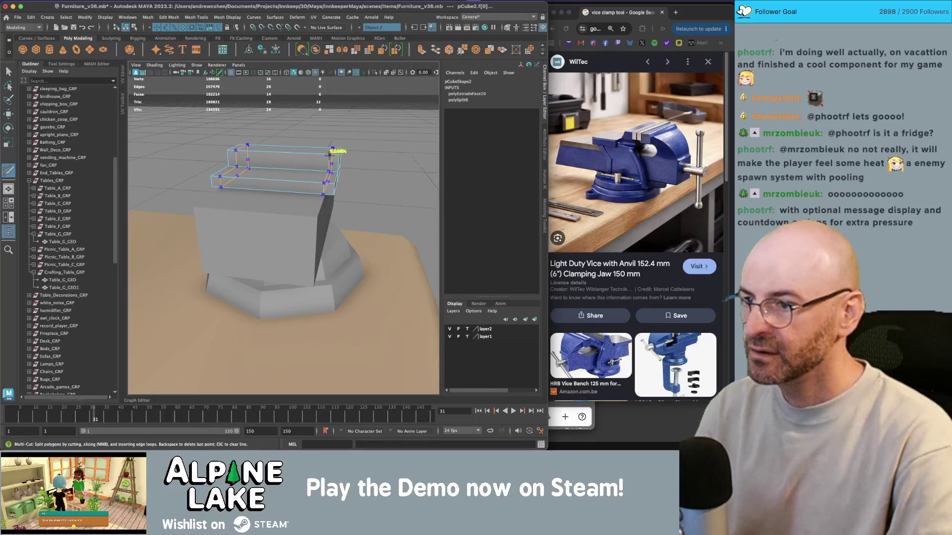
pyautogui.keyDown('ctrl'); pyautogui.click(329, 151); pyautogui.keyUp('ctrl')
pyautogui.scroll(5, 291, 143)
pyautogui.scroll(-2, 292, 143)
# Step: Select the block's top and strip faces, lower the strip, then delete the two strip faces
pyautogui.press('q')
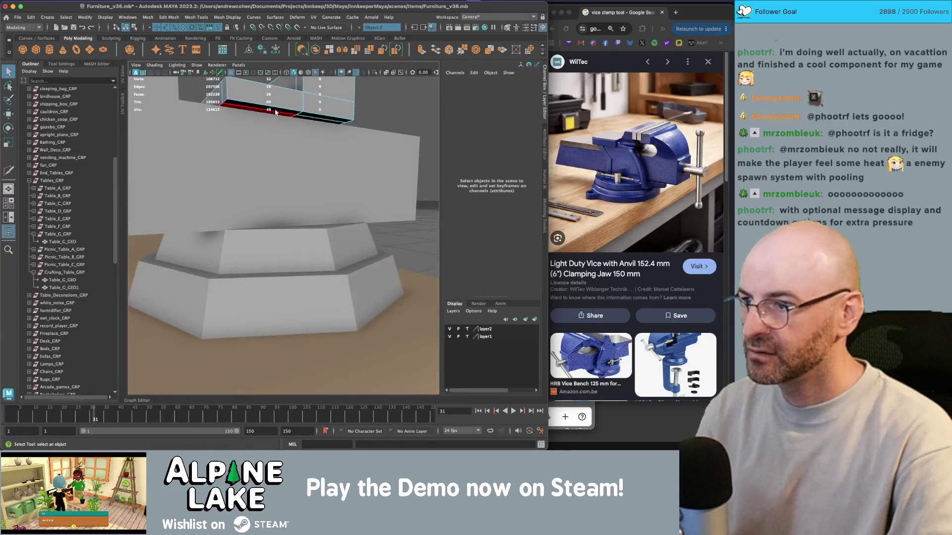
pyautogui.scroll(-5, 276, 111)
pyautogui.click(317, 149)
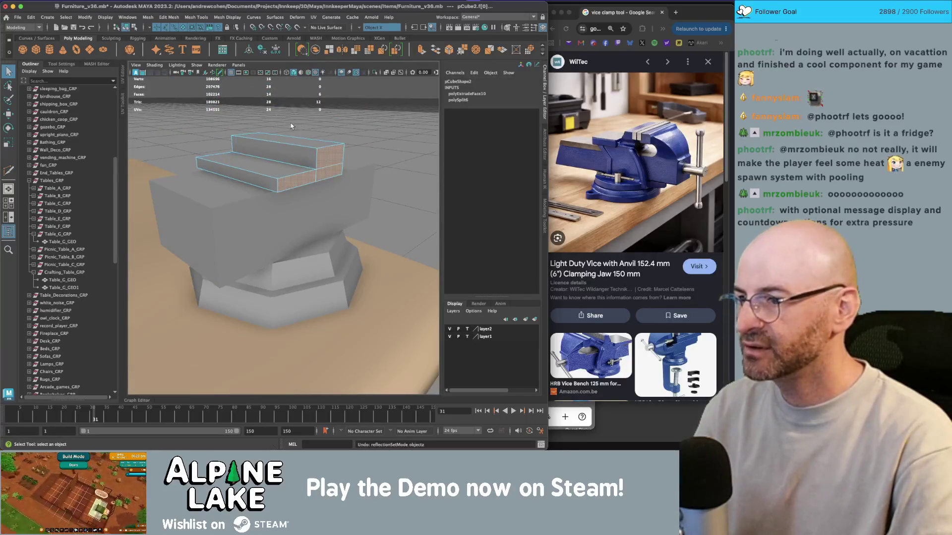
pyautogui.scroll(-2, 329, 157)
pyautogui.scroll(5, 329, 157)
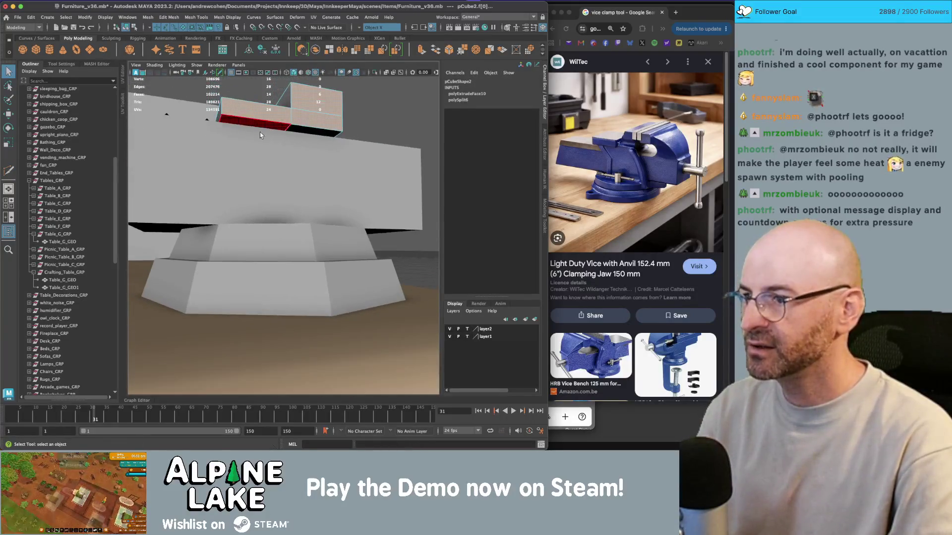
pyautogui.click(312, 131)
pyautogui.click(274, 126)
pyautogui.press('w')
pyautogui.moveTo(260, 117)
pyautogui.mouseDown()
pyautogui.moveTo(266, 163)
pyautogui.moveTo(325, 136)
pyautogui.mouseUp()
pyautogui.press('Delete')
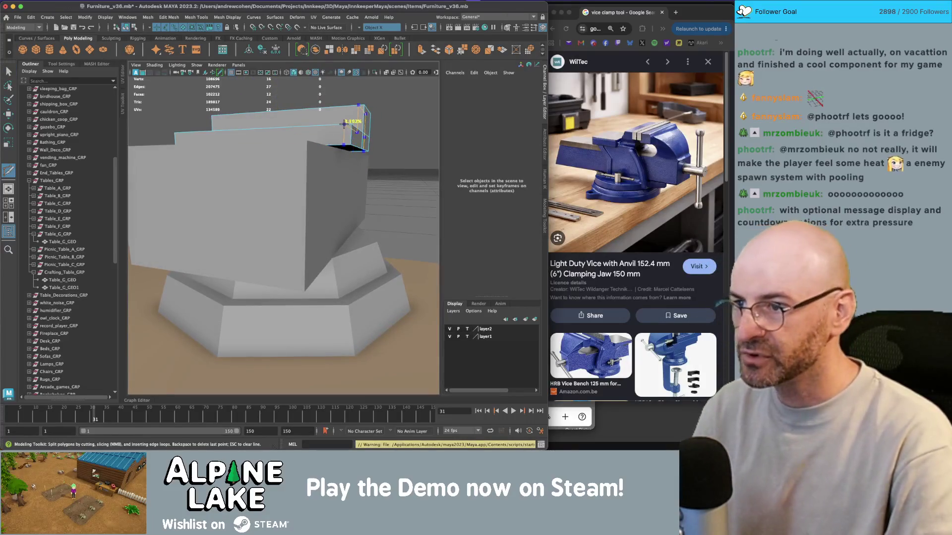
# Step: Cut an edge loop into the strip with Object Z symmetry
pyautogui.keyDown('alt'); pyautogui.moveTo(344, 127); pyautogui.dragTo(341, 128); pyautogui.keyUp('alt')
pyautogui.keyDown('shift'); pyautogui.moveTo(342, 127); pyautogui.dragTo(327, 144, button='right'); pyautogui.keyUp('shift')
pyautogui.click(381, 27)
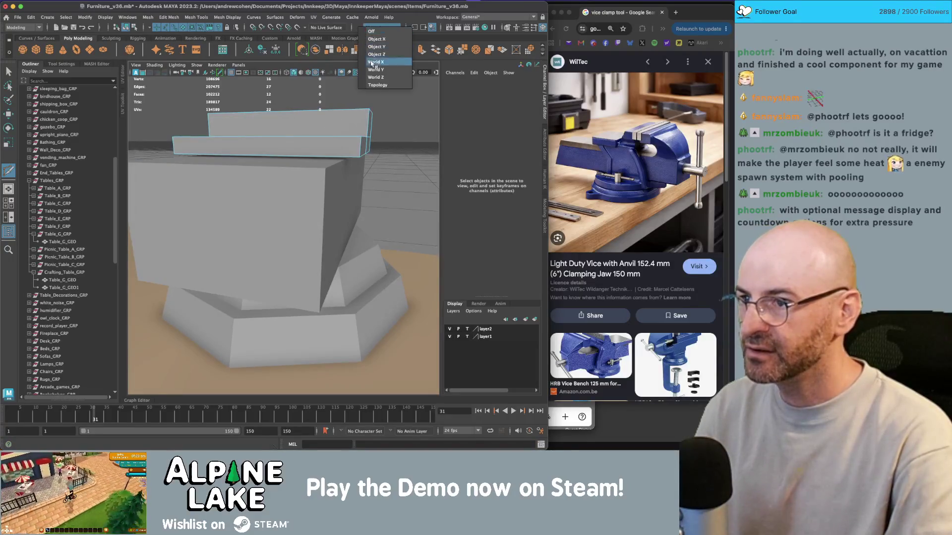
pyautogui.click(379, 57)
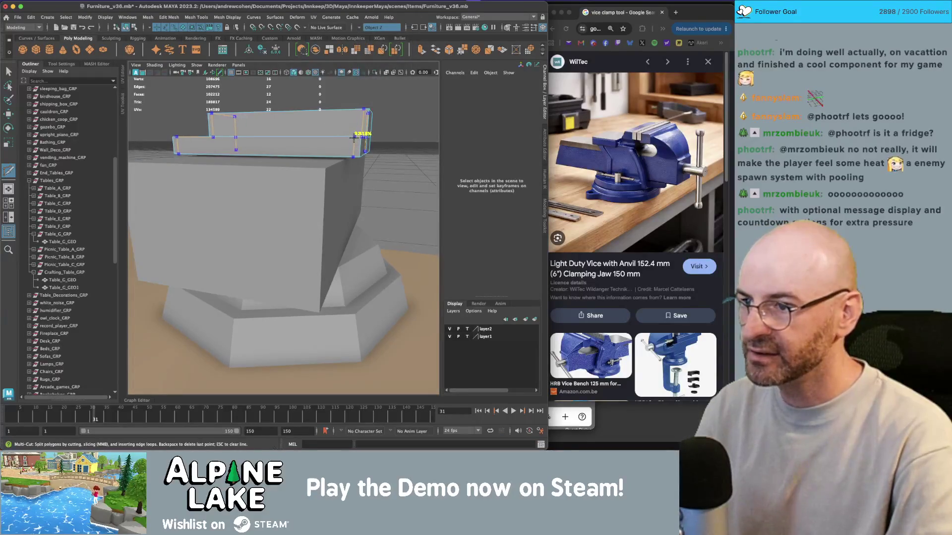
pyautogui.keyDown('ctrl'); pyautogui.click(355, 138); pyautogui.keyUp('ctrl')
pyautogui.moveTo(354, 138)
pyautogui.keyDown('alt'); pyautogui.mouseDown()
pyautogui.moveTo(306, 128)
pyautogui.moveTo(283, 159)
pyautogui.mouseUp(); pyautogui.keyUp('alt')
pyautogui.press('q')
# Step: Undo the strip cut and face deletion, then restart Multi-Cut with Object Z symmetry
pyautogui.hotkey('ctrl', 'z')
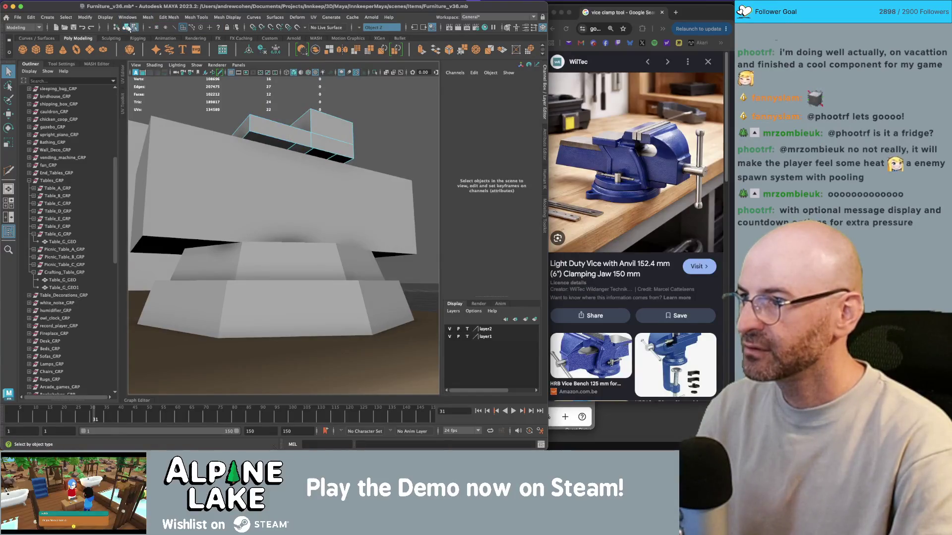
pyautogui.hotkey('ctrl', 'z')
pyautogui.keyDown('alt'); pyautogui.moveTo(258, 133); pyautogui.dragTo(337, 144); pyautogui.keyUp('alt')
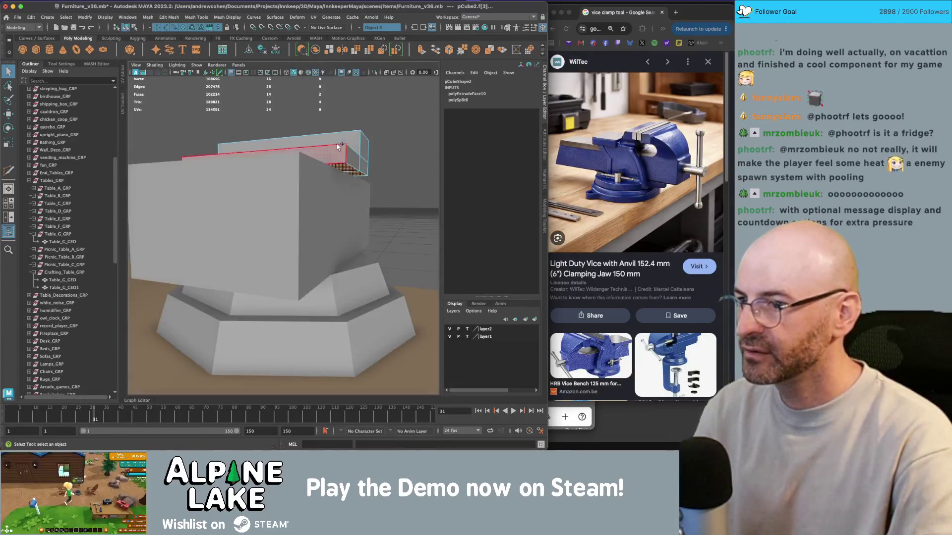
pyautogui.hotkey('ctrl', 'shift', 'x')
pyautogui.click(359, 29)
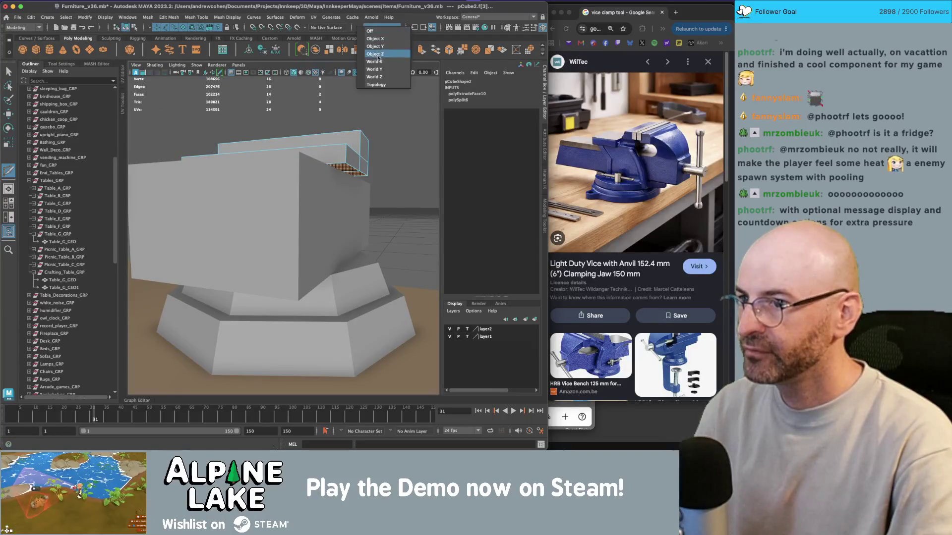
pyautogui.click(382, 55)
pyautogui.keyDown('alt'); pyautogui.moveTo(335, 125); pyautogui.dragTo(347, 153); pyautogui.keyUp('alt')
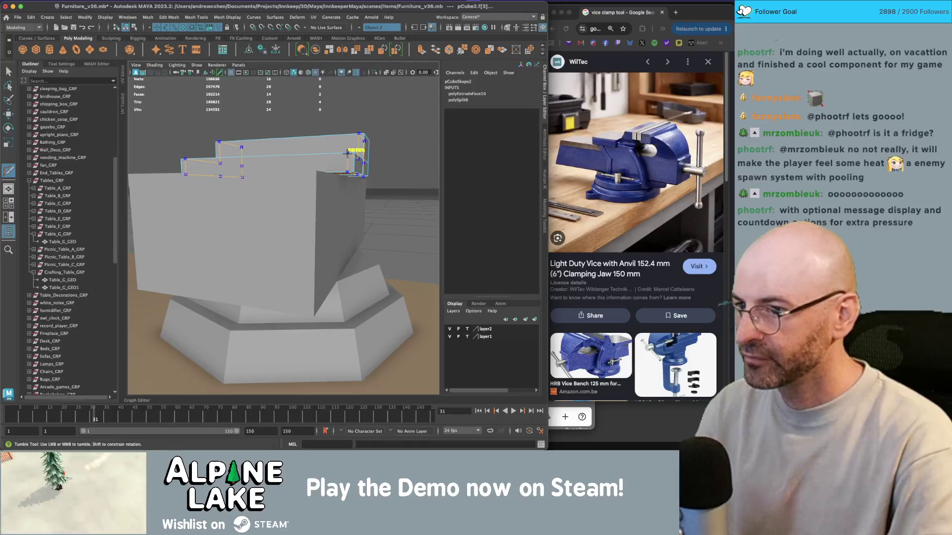
# Step: Cut an edge loop across the block's top and extrude two of its faces
pyautogui.keyDown('ctrl'); pyautogui.click(348, 153); pyautogui.keyUp('ctrl')
pyautogui.keyDown('alt'); pyautogui.moveTo(347, 154); pyautogui.dragTo(346, 147); pyautogui.keyUp('alt')
pyautogui.click(337, 149)
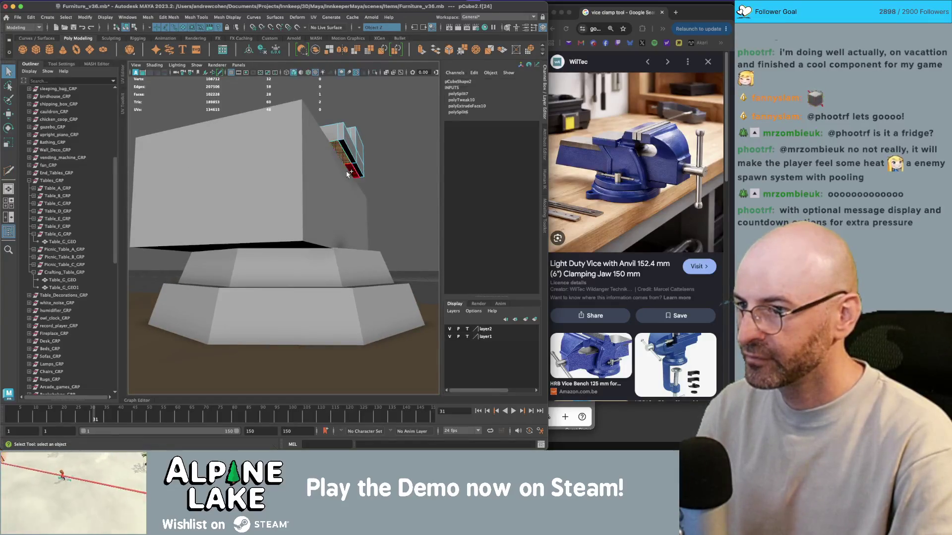
pyautogui.press('w')
pyautogui.hotkey('ctrl', 'e')
# Step: Lower the extruded faces and check the block in smooth preview (3), then back to 1
pyautogui.keyDown('alt'); pyautogui.moveTo(278, 138); pyautogui.dragTo(243, 198); pyautogui.keyUp('alt')
pyautogui.scroll(2, 265, 176)
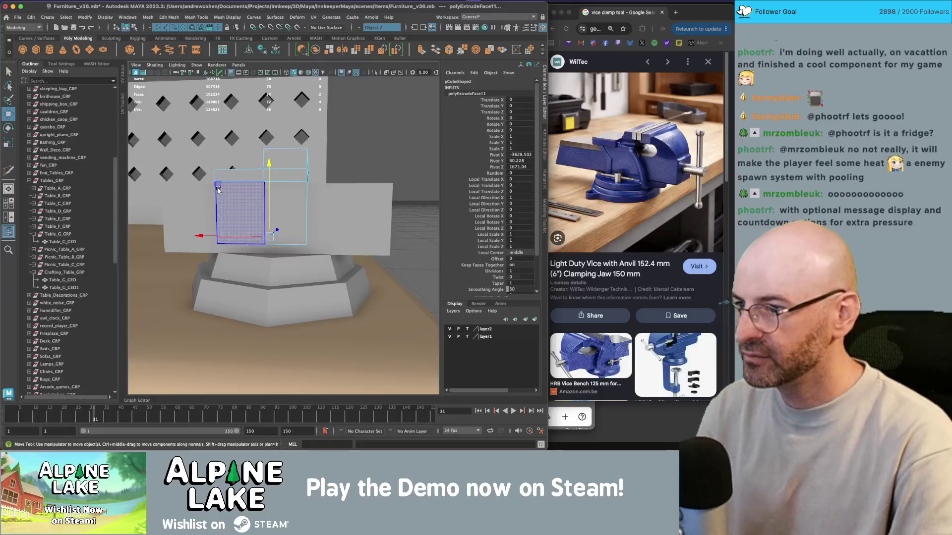
pyautogui.moveTo(267, 172)
pyautogui.mouseDown()
pyautogui.moveTo(285, 178)
pyautogui.moveTo(254, 150)
pyautogui.moveTo(257, 117)
pyautogui.mouseUp()
pyautogui.scroll(2, 284, 178)
pyautogui.press('3')
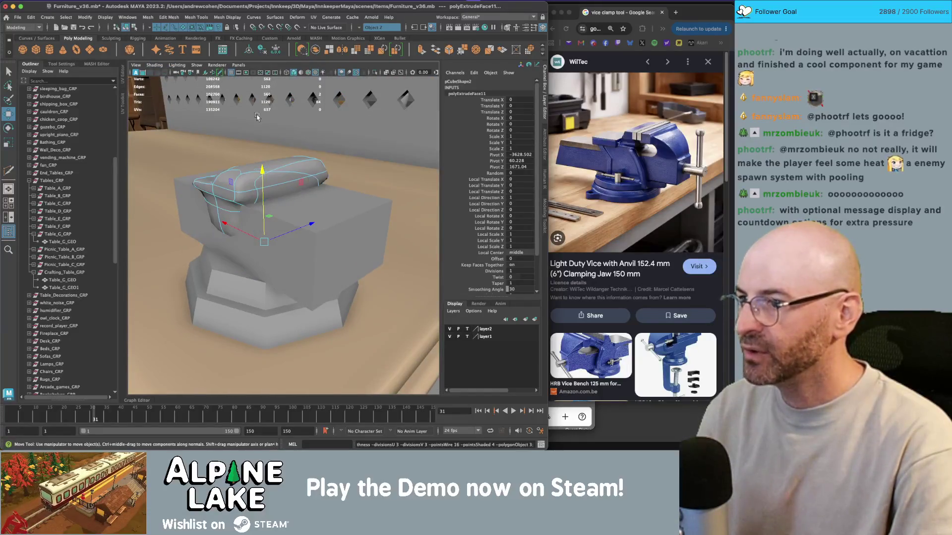
pyautogui.click(126, 27)
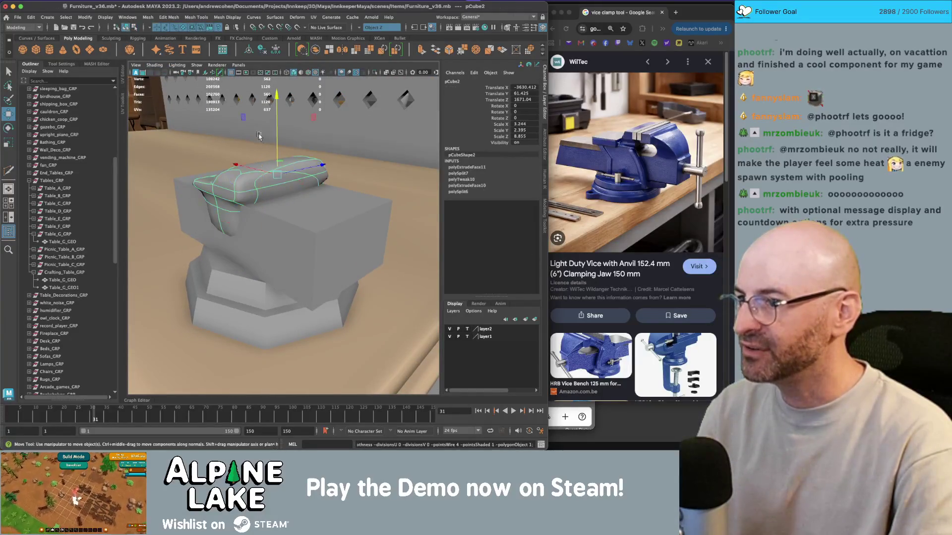
pyautogui.press('1')
# Step: Undo the trial extrusion and cut, then frame and select the stepped block
pyautogui.keyDown('alt'); pyautogui.moveTo(275, 171); pyautogui.dragTo(293, 166); pyautogui.keyUp('alt')
pyautogui.moveTo(295, 171); pyautogui.dragTo(295, 156, button='right')
pyautogui.click(296, 156)
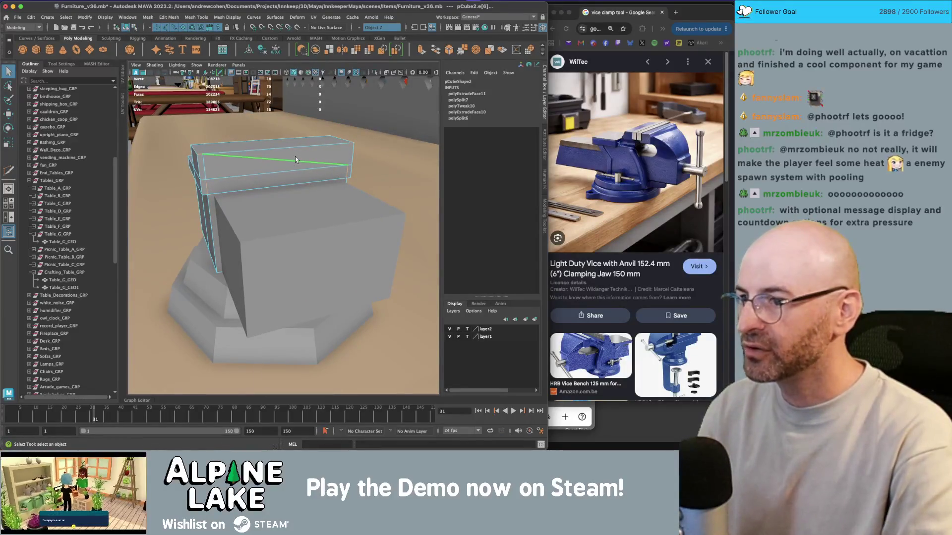
pyautogui.hotkey('ctrl', 'z')
pyautogui.hotkey('ctrl', 'z')
pyautogui.hotkey('ctrl', 'z')
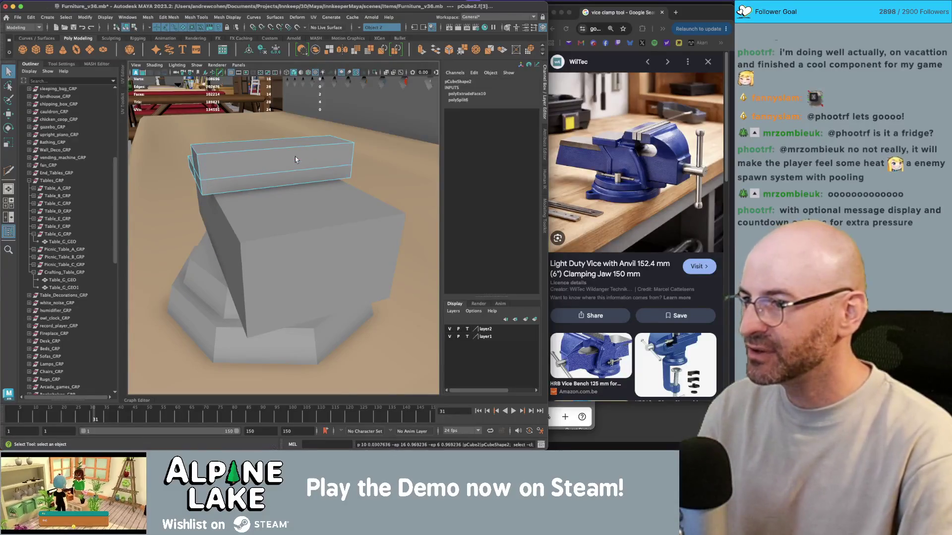
pyautogui.press('f')
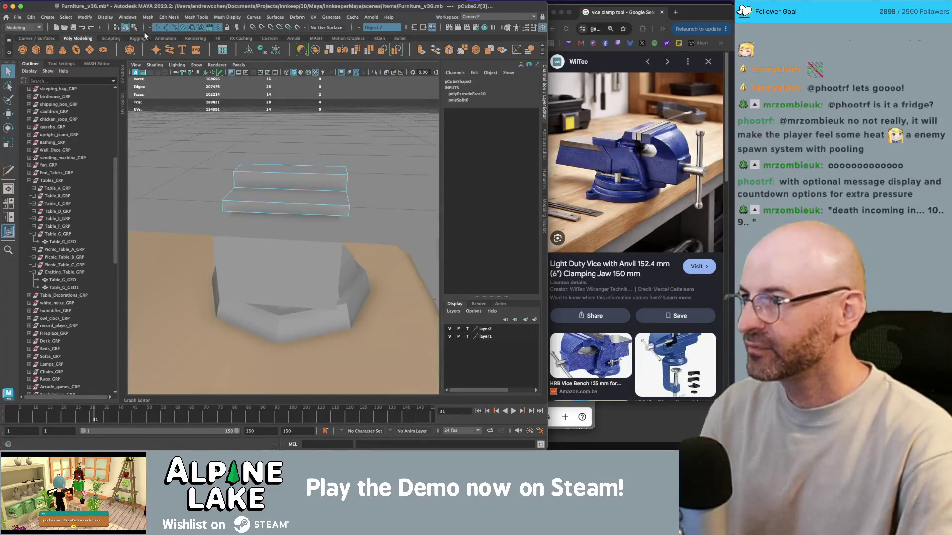
pyautogui.press('F8')
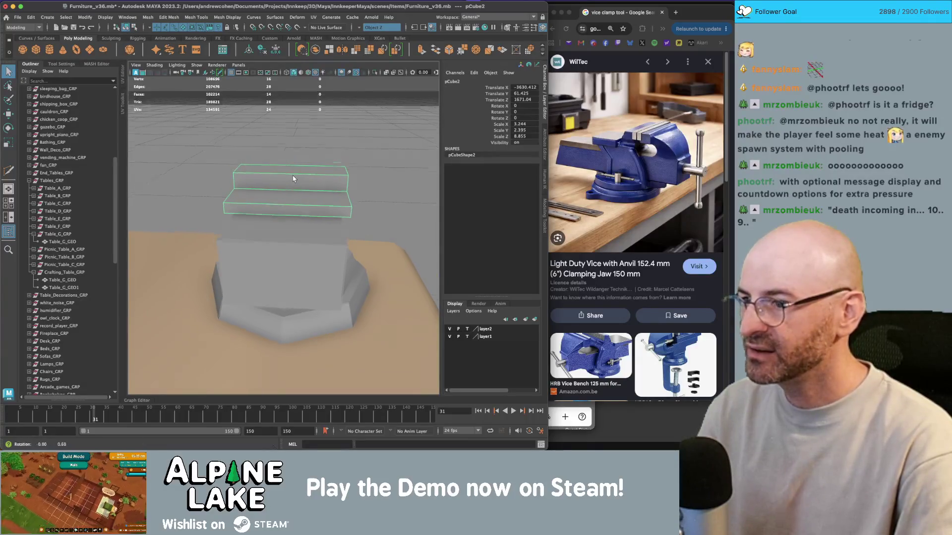
# Step: Undo the stray edge cut and turn symmetry off
pyautogui.keyDown('shift'); pyautogui.moveTo(293, 179); pyautogui.dragTo(292, 173, button='right'); pyautogui.keyUp('shift')
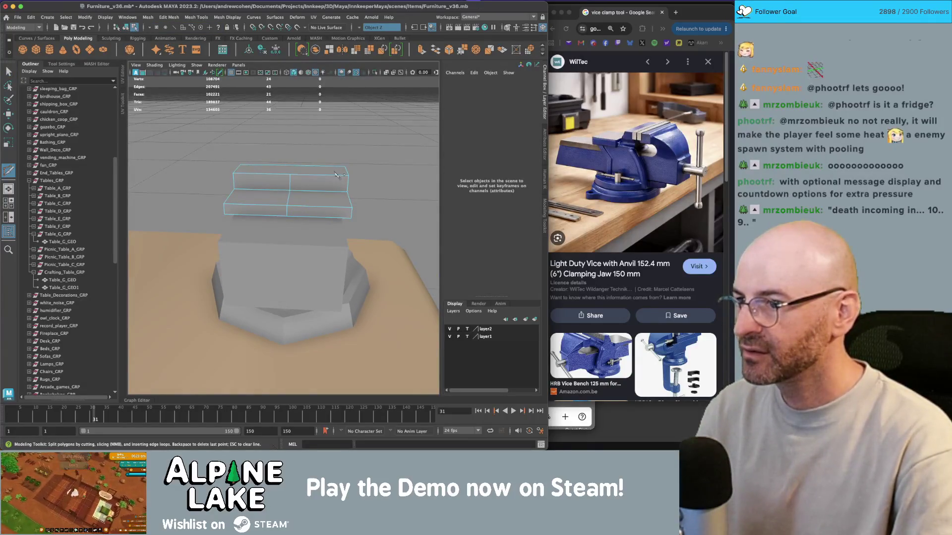
pyautogui.press('z')
pyautogui.press('z')
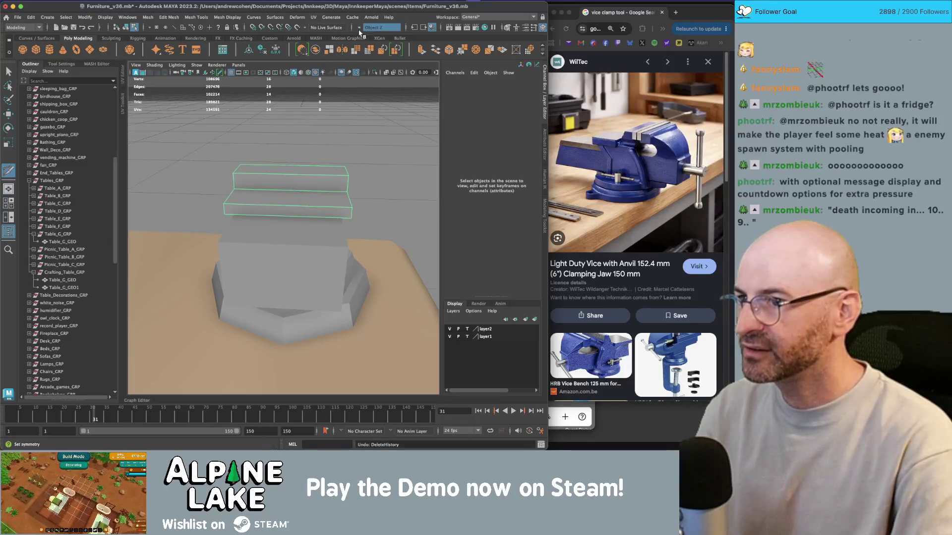
pyautogui.click(359, 29)
pyautogui.click(371, 30)
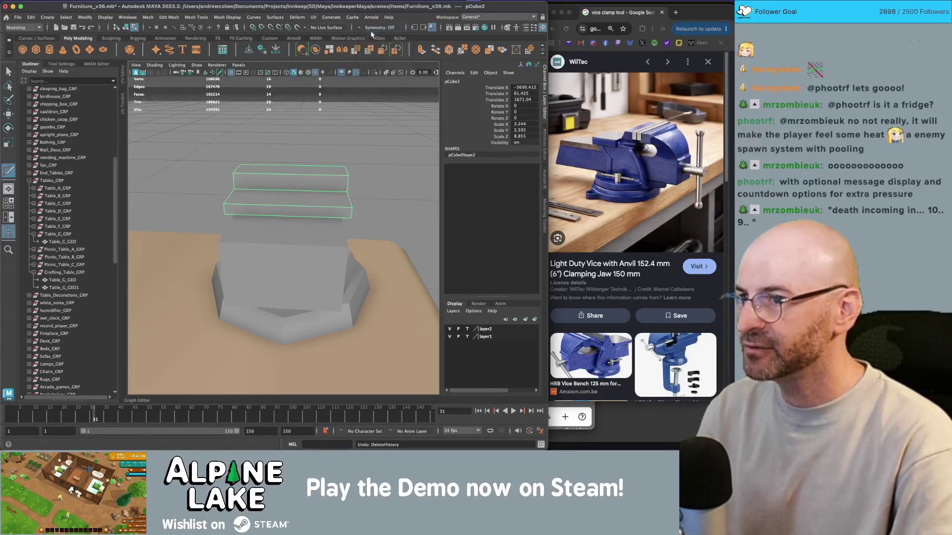
# Step: In wireframe view, select faces f[28:29] on the block's underside, then return to shaded
pyautogui.press('y')
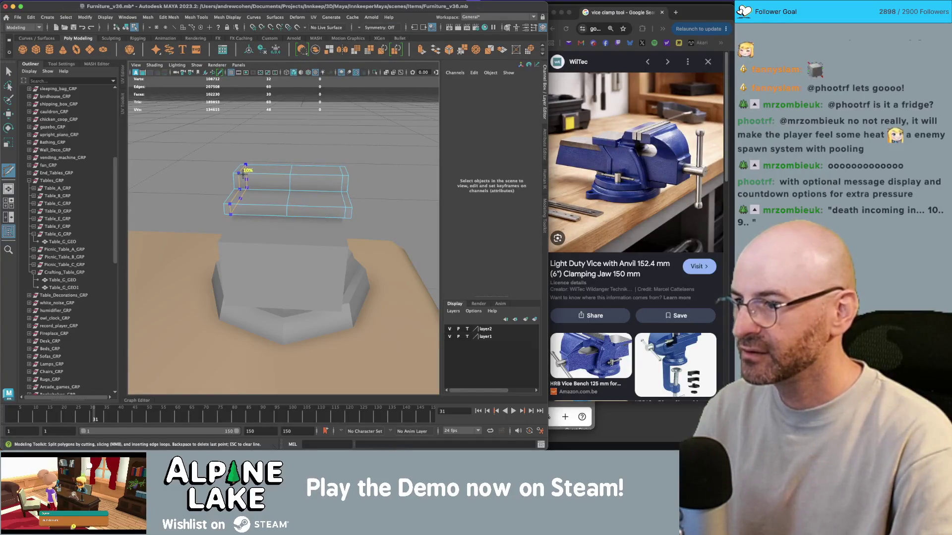
pyautogui.scroll(5, 246, 173)
pyautogui.press('q')
pyautogui.press('4')
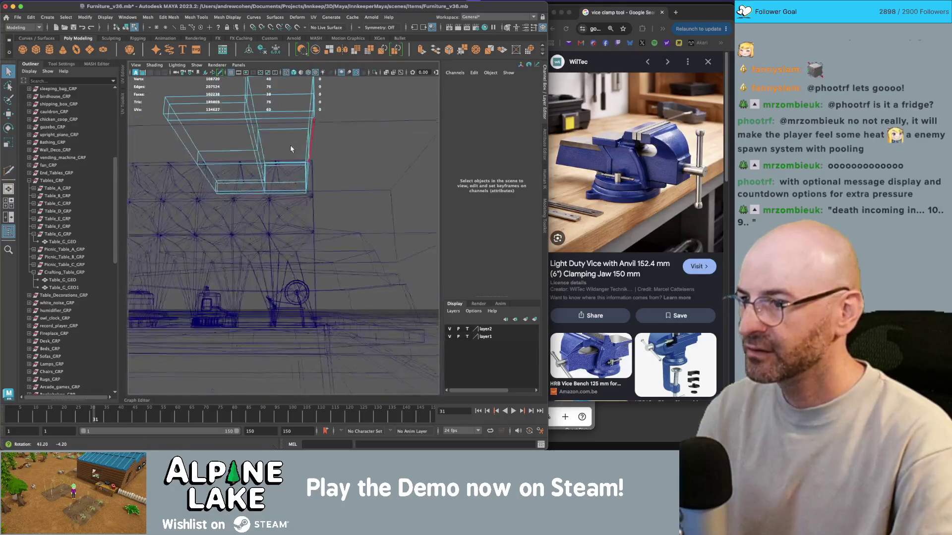
pyautogui.click(265, 151)
pyautogui.moveTo(248, 148)
pyautogui.keyDown('alt'); pyautogui.mouseDown()
pyautogui.moveTo(221, 155)
pyautogui.moveTo(221, 173)
pyautogui.mouseUp(); pyautogui.keyUp('alt')
pyautogui.press('5')
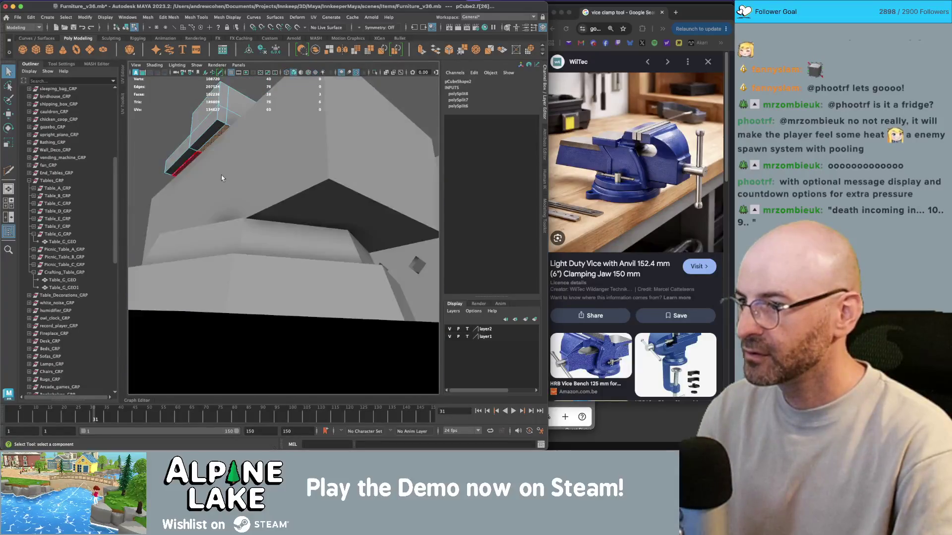
# Step: Raise the top block higher above the base and frame it
pyautogui.click(122, 29)
pyautogui.press('w')
pyautogui.press('f')
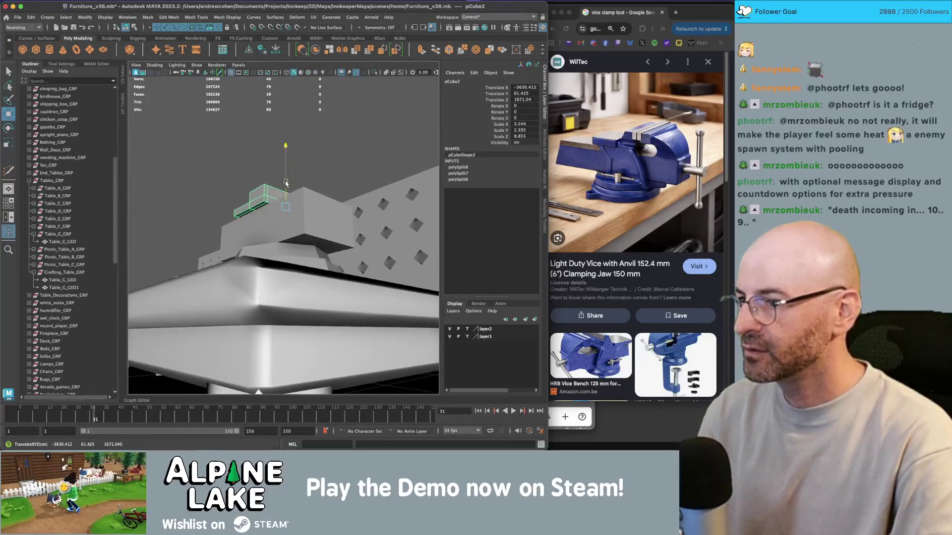
pyautogui.moveTo(286, 183); pyautogui.dragTo(286, 166)
pyautogui.press('f')
pyautogui.press('q')
# Step: Extrude the selected faces and pull them downward
pyautogui.moveTo(308, 215); pyautogui.dragTo(308, 238, button='right')
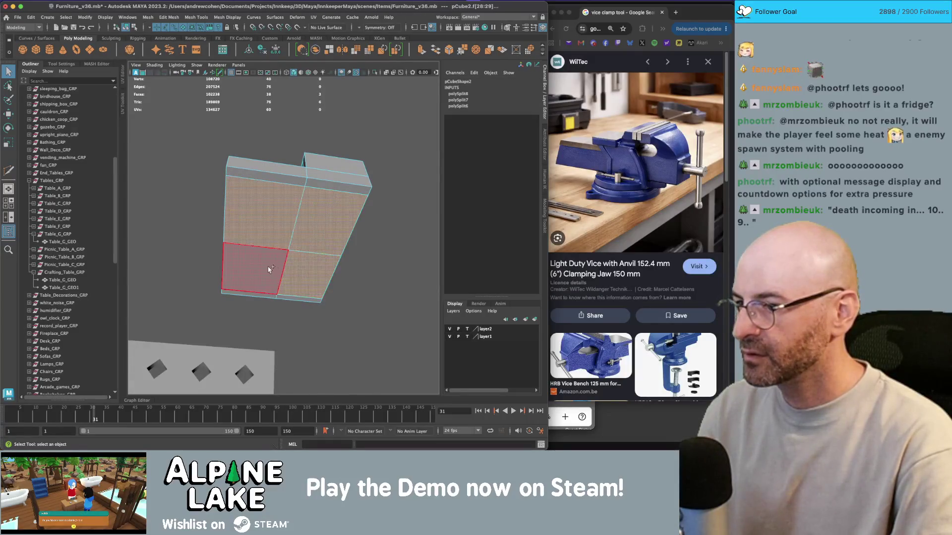
pyautogui.press('w')
pyautogui.press('f')
pyautogui.hotkey('ctrl', 'e')
pyautogui.moveTo(243, 214); pyautogui.dragTo(298, 241, button='middle')
# Step: Lower pCube2 along Translate Y and add a new polygon cube from the shelf
pyautogui.click(134, 29)
pyautogui.keyDown('alt'); pyautogui.moveTo(277, 213); pyautogui.dragTo(287, 270); pyautogui.keyUp('alt')
pyautogui.moveTo(286, 270); pyautogui.dragTo(288, 288, button='middle')
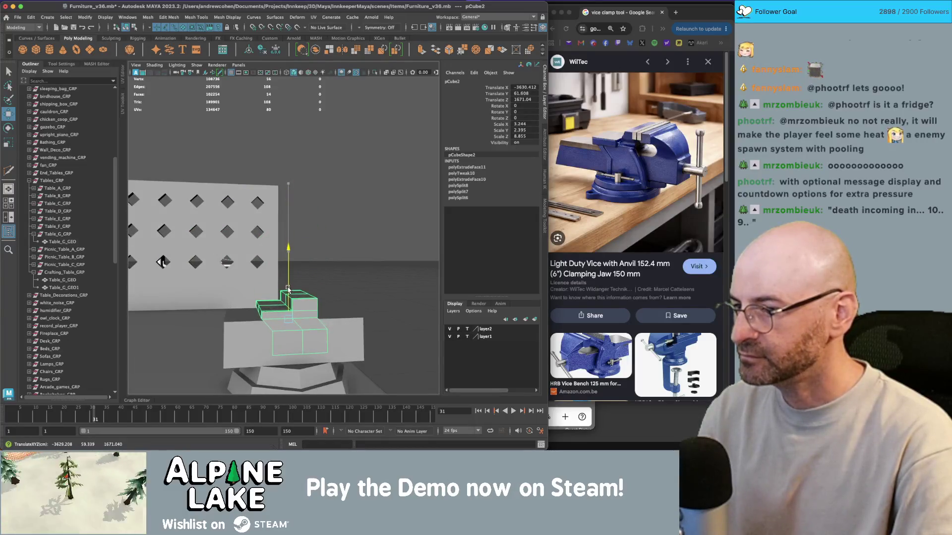
pyautogui.keyDown('alt'); pyautogui.moveTo(314, 283); pyautogui.dragTo(300, 213); pyautogui.keyUp('alt')
pyautogui.keyDown('alt'); pyautogui.moveTo(300, 213); pyautogui.dragTo(293, 233, button='right'); pyautogui.keyUp('alt')
pyautogui.press('q')
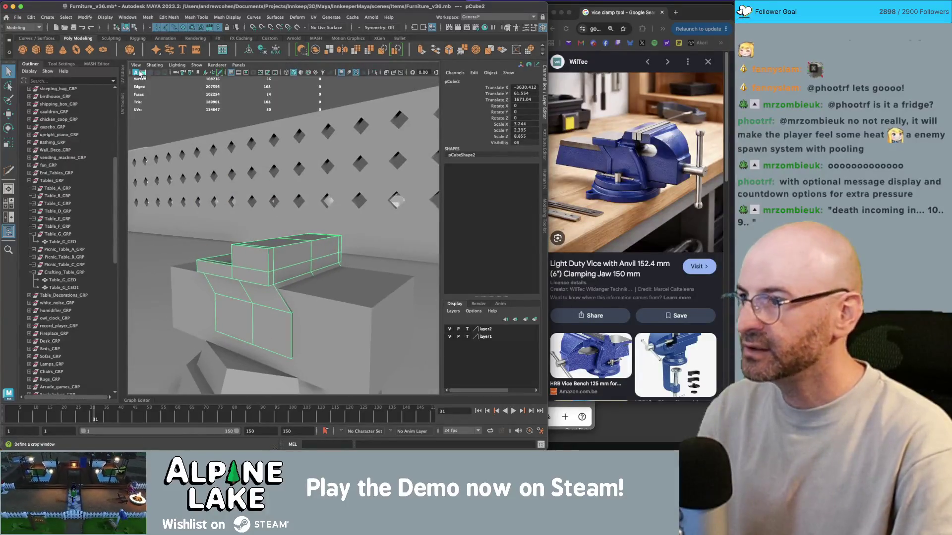
pyautogui.click(34, 50)
# Step: Move pCube3 toward the vise and scale it into a long, thin bar
pyautogui.press('w')
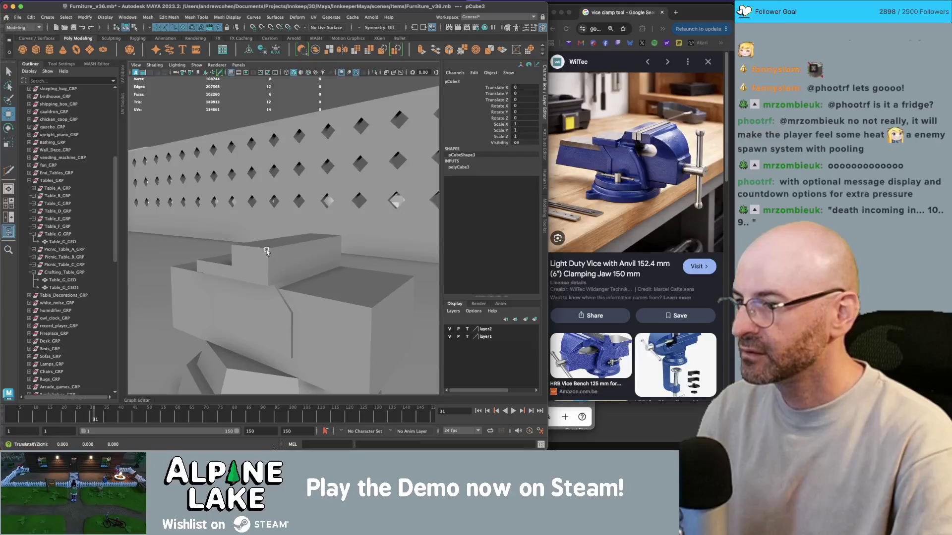
pyautogui.scroll(-5, 305, 242)
pyautogui.moveTo(257, 208); pyautogui.dragTo(260, 210, button='middle')
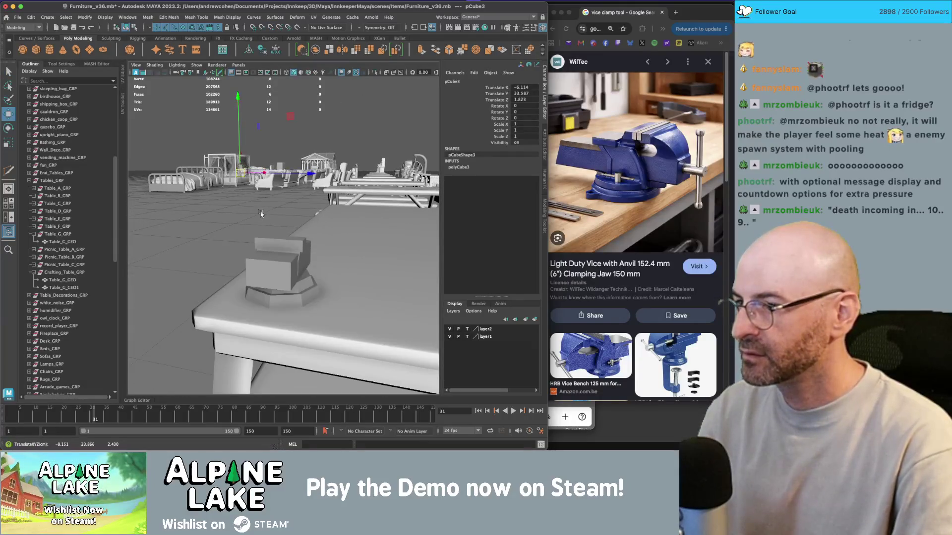
pyautogui.moveTo(257, 238)
pyautogui.keyDown('alt'); pyautogui.mouseDown()
pyautogui.moveTo(272, 243)
pyautogui.moveTo(278, 233)
pyautogui.moveTo(297, 249)
pyautogui.mouseUp(); pyautogui.keyUp('alt')
pyautogui.press('r')
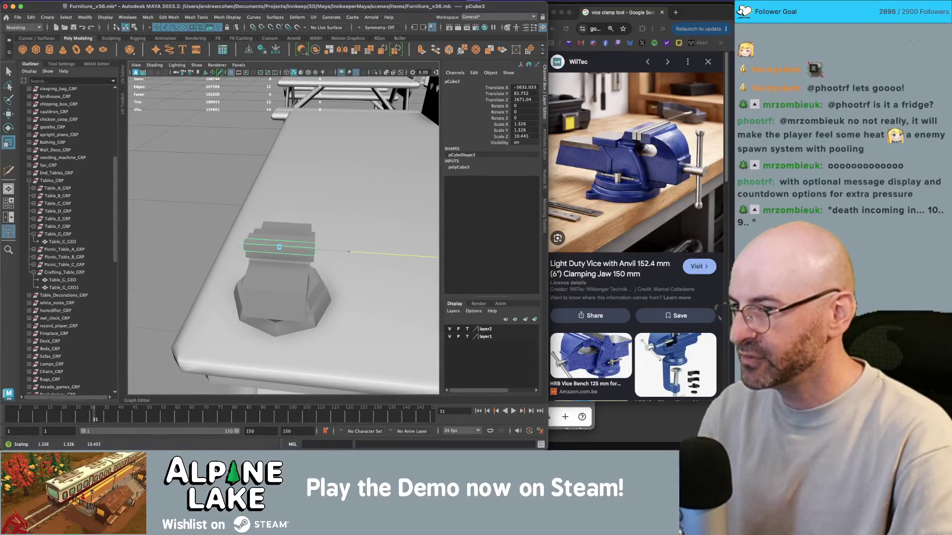
pyautogui.moveTo(438, 257); pyautogui.dragTo(443, 257)
pyautogui.keyDown('alt'); pyautogui.moveTo(286, 218); pyautogui.dragTo(393, 212); pyautogui.keyUp('alt')
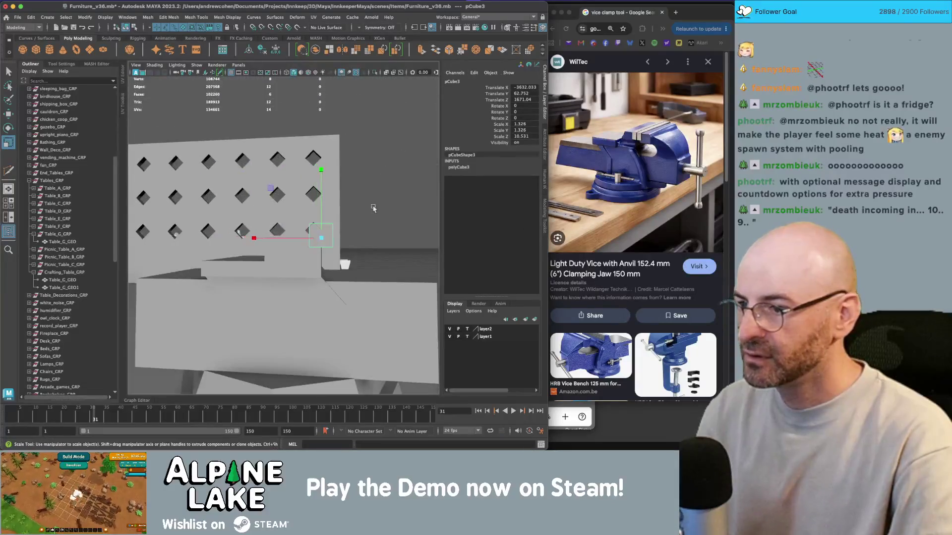
pyautogui.moveTo(274, 190); pyautogui.dragTo(269, 195)
# Step: Slide the bar onto the vise top and duplicate it with Ctrl+D
pyautogui.press('f')
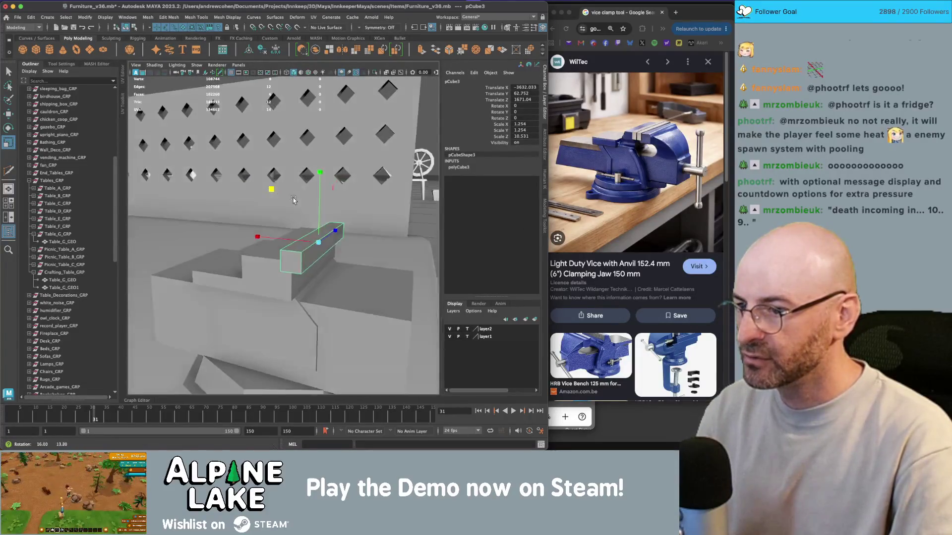
pyautogui.press('w')
pyautogui.moveTo(274, 191); pyautogui.dragTo(266, 197, button='middle')
pyautogui.press('q')
pyautogui.moveTo(287, 214)
pyautogui.keyDown('alt'); pyautogui.mouseDown()
pyautogui.moveTo(304, 248)
pyautogui.moveTo(251, 243)
pyautogui.moveTo(253, 230)
pyautogui.moveTo(299, 227)
pyautogui.mouseUp(); pyautogui.keyUp('alt')
pyautogui.hotkey('ctrl', 'd')
pyautogui.press('w')
pyautogui.press('q')
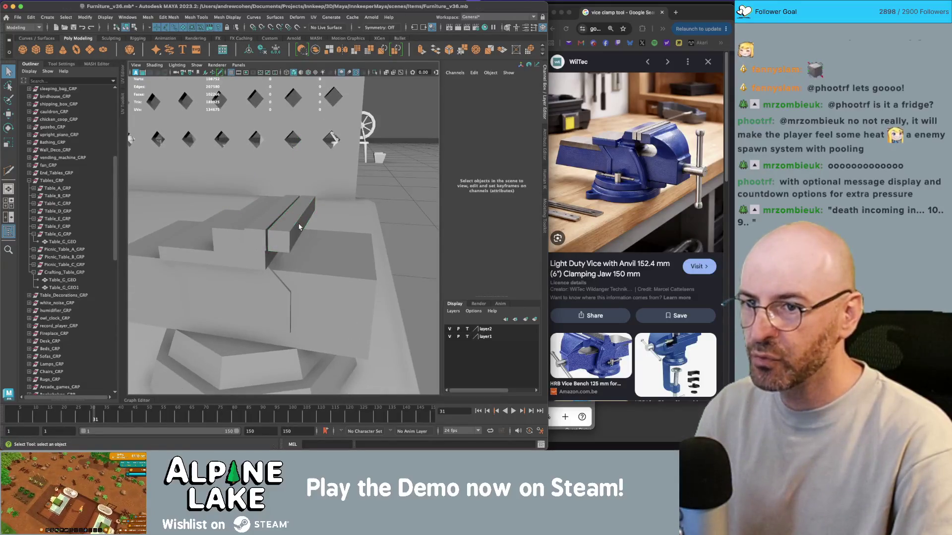
# Step: Select the vise's main block and its top piece to adjust their scale
pyautogui.click(332, 265)
pyautogui.moveTo(331, 265)
pyautogui.keyDown('alt'); pyautogui.mouseDown()
pyautogui.moveTo(330, 249)
pyautogui.moveTo(253, 244)
pyautogui.moveTo(292, 271)
pyautogui.mouseUp(); pyautogui.keyUp('alt')
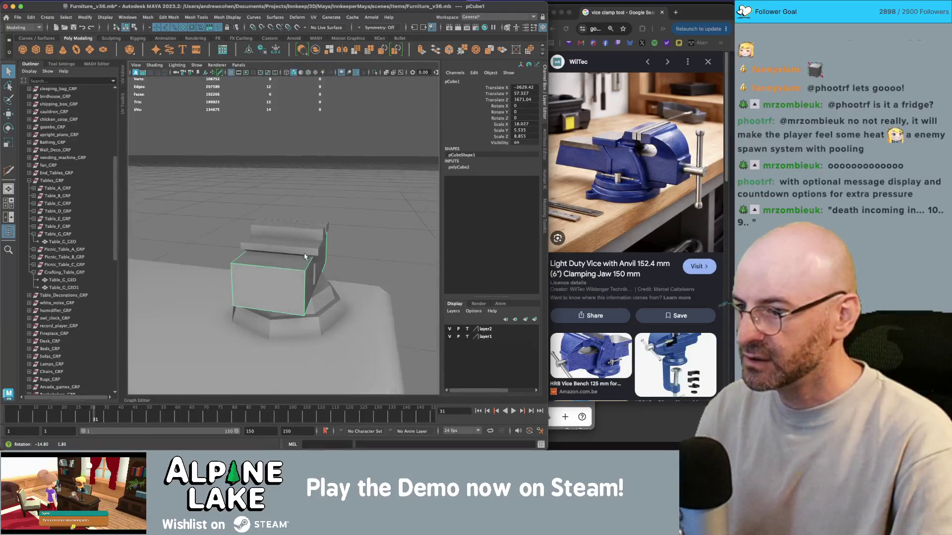
pyautogui.press('r')
pyautogui.click(282, 233)
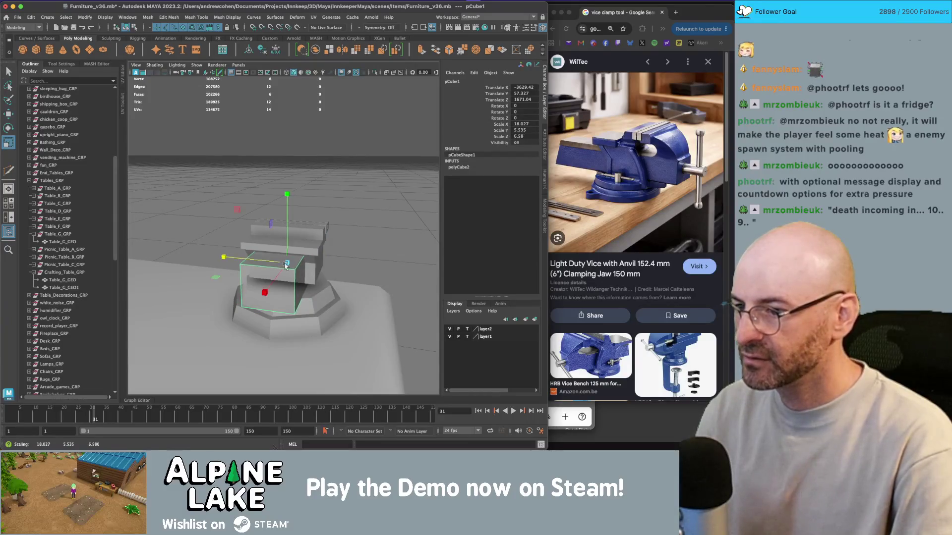
pyautogui.press('q')
pyautogui.moveTo(278, 258)
pyautogui.keyDown('alt'); pyautogui.mouseDown()
pyautogui.moveTo(304, 264)
pyautogui.moveTo(317, 238)
pyautogui.moveTo(307, 233)
pyautogui.moveTo(327, 233)
pyautogui.moveTo(280, 261)
pyautogui.moveTo(267, 248)
pyautogui.moveTo(275, 237)
pyautogui.moveTo(322, 233)
pyautogui.mouseUp(); pyautogui.keyUp('alt')
pyautogui.press('r')
# Step: Select the small top bar and reposition it on the vise
pyautogui.click(264, 222)
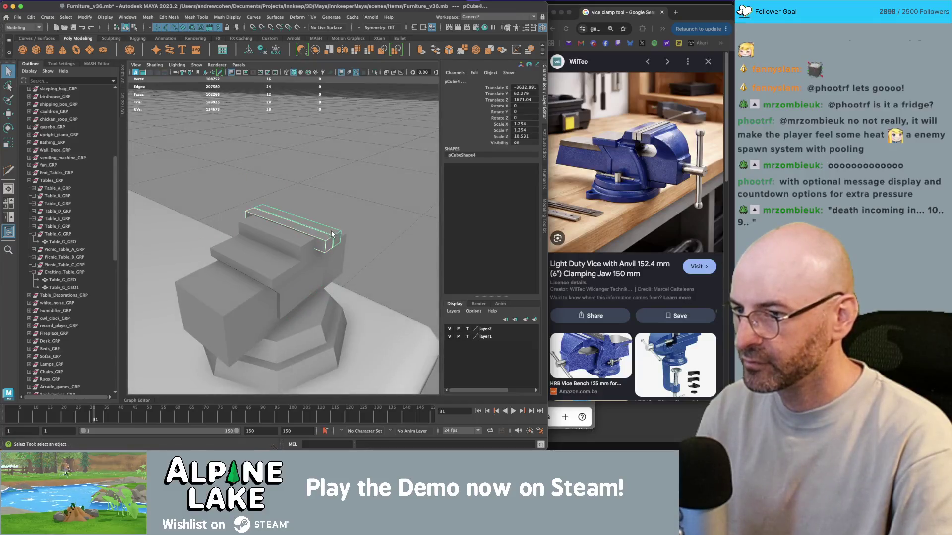
pyautogui.press('q')
pyautogui.moveTo(264, 222)
pyautogui.keyDown('alt'); pyautogui.mouseDown()
pyautogui.moveTo(314, 220)
pyautogui.moveTo(248, 237)
pyautogui.mouseUp(); pyautogui.keyUp('alt')
pyautogui.click(247, 237)
pyautogui.click(248, 237)
pyautogui.click(267, 226)
pyautogui.press('w')
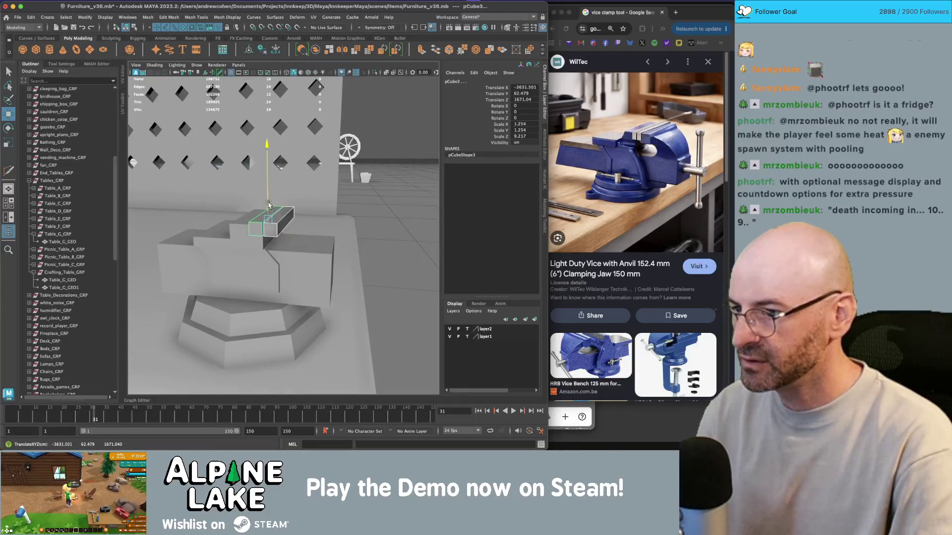
pyautogui.press('q')
pyautogui.keyDown('alt'); pyautogui.moveTo(353, 203); pyautogui.dragTo(314, 250); pyautogui.keyUp('alt')
# Step: Multi-Cut a new split across pCube1's top
pyautogui.click(336, 225)
pyautogui.click(315, 249)
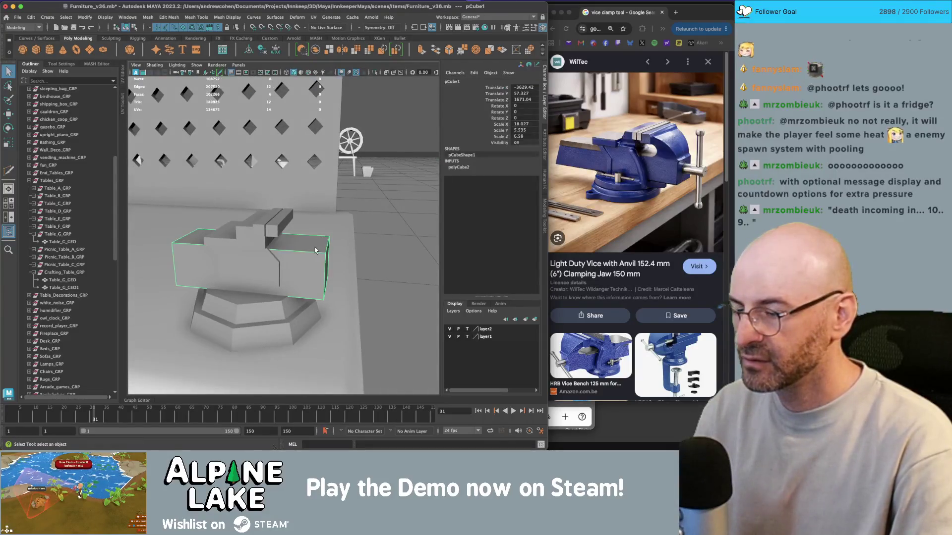
pyautogui.keyDown('shift'); pyautogui.moveTo(314, 249); pyautogui.dragTo(308, 233, button='right'); pyautogui.keyUp('shift')
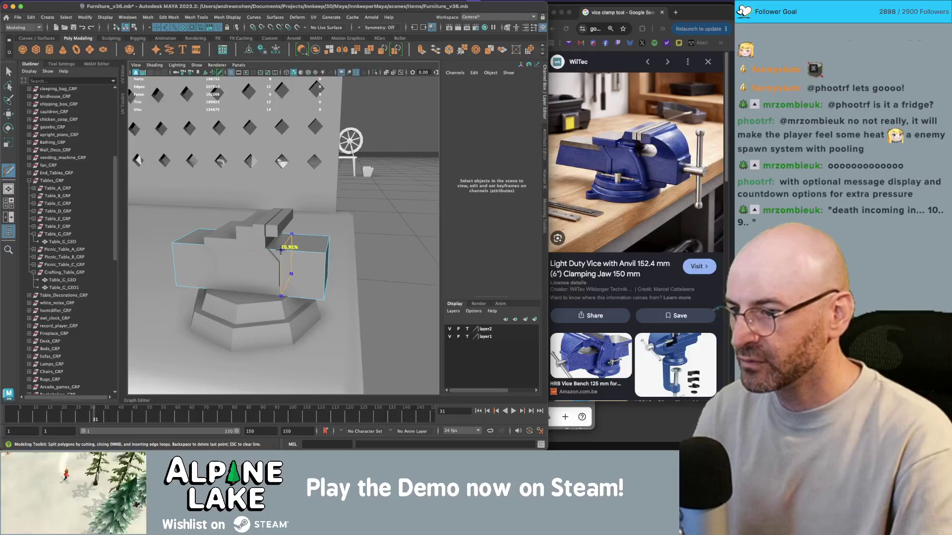
pyautogui.click(283, 233)
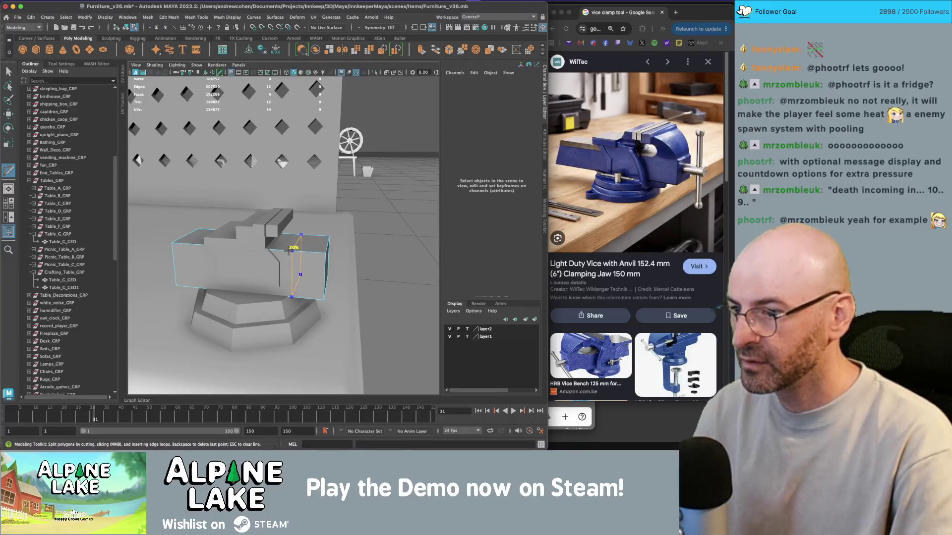
pyautogui.keyDown('ctrl'); pyautogui.click(329, 245); pyautogui.keyUp('ctrl')
# Step: Extrude the right section's top face upward and tilt it downward
pyautogui.click(311, 242)
pyautogui.press('w')
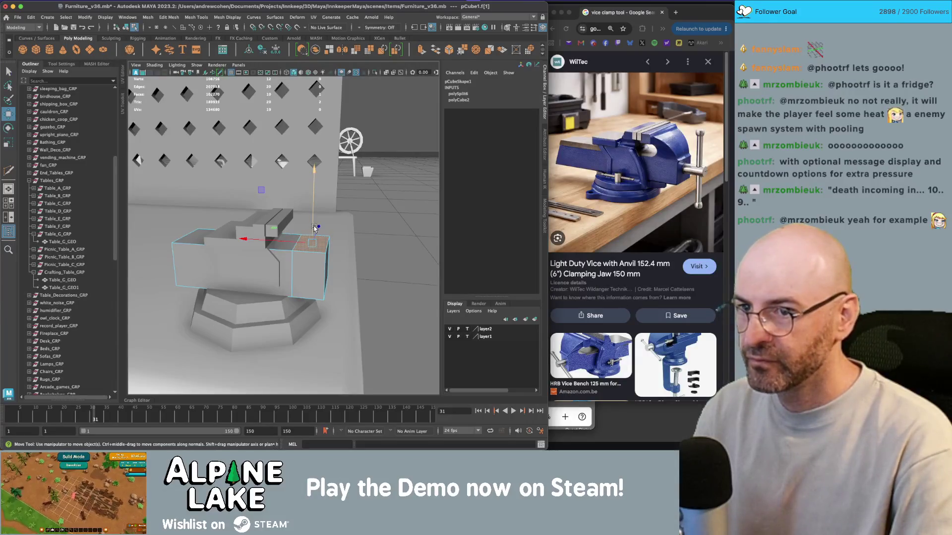
pyautogui.moveTo(314, 226)
pyautogui.keyDown('shift'); pyautogui.mouseDown()
pyautogui.moveTo(314, 201)
pyautogui.moveTo(335, 178)
pyautogui.moveTo(324, 212)
pyautogui.mouseUp(); pyautogui.keyUp('shift')
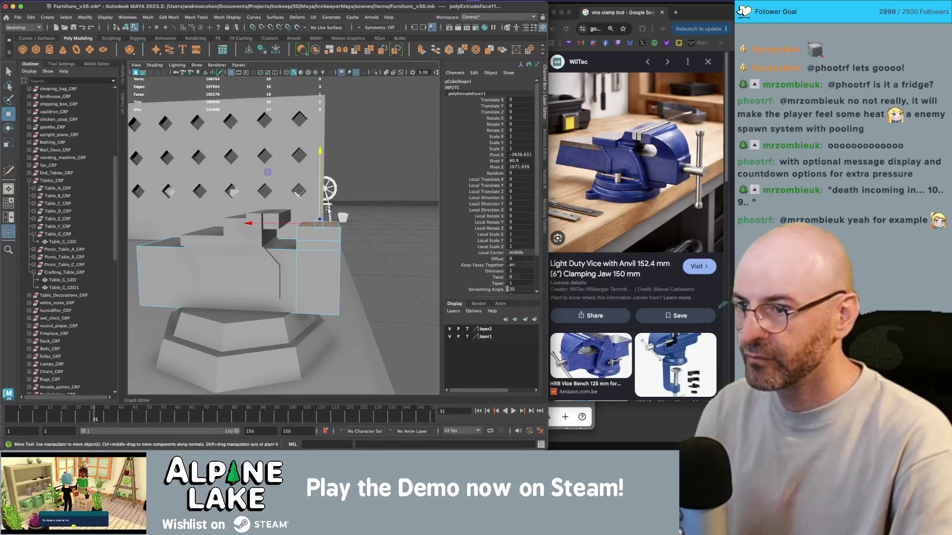
pyautogui.press('e')
pyautogui.moveTo(298, 157)
pyautogui.mouseDown()
pyautogui.moveTo(287, 194)
pyautogui.moveTo(262, 212)
pyautogui.mouseUp()
# Step: Scale the extruded face to 0 along X and slide it along X
pyautogui.press('r')
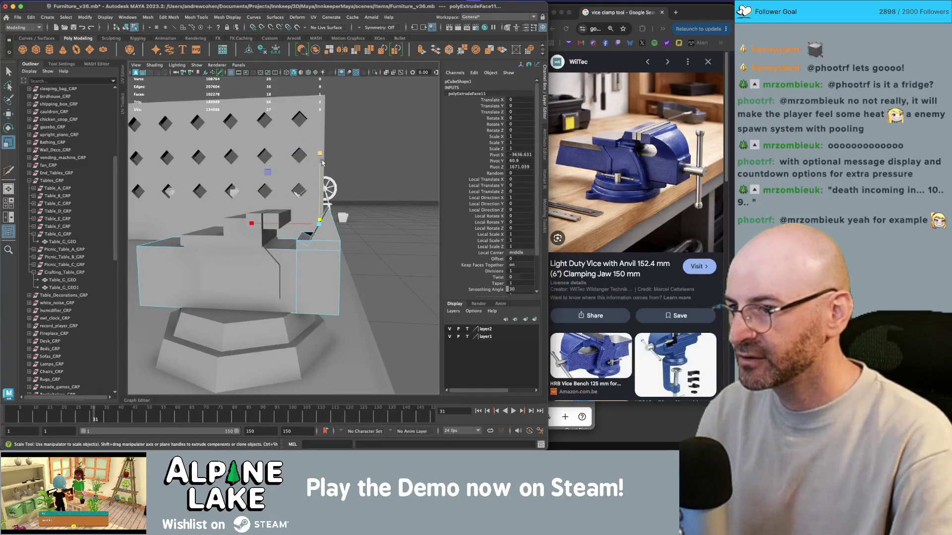
pyautogui.press('w')
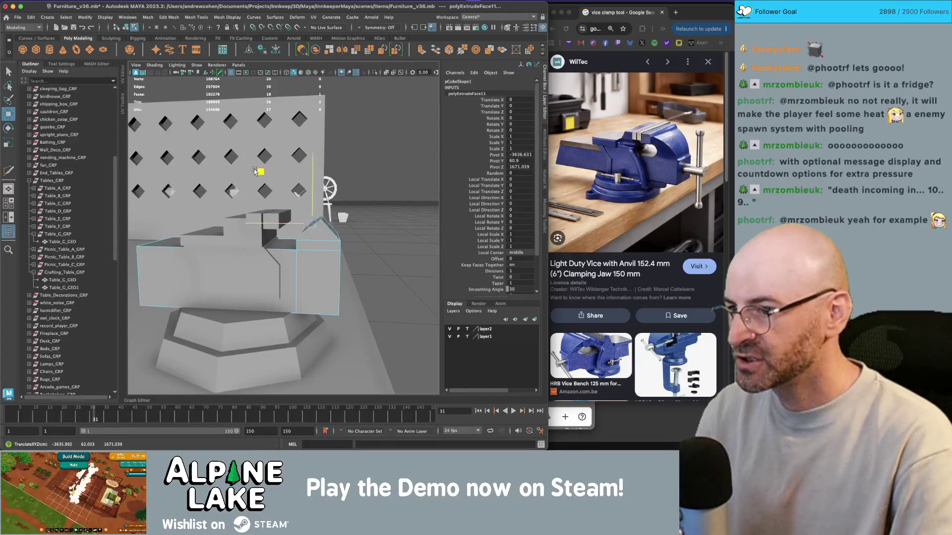
pyautogui.press('r')
pyautogui.moveTo(248, 222); pyautogui.dragTo(391, 226)
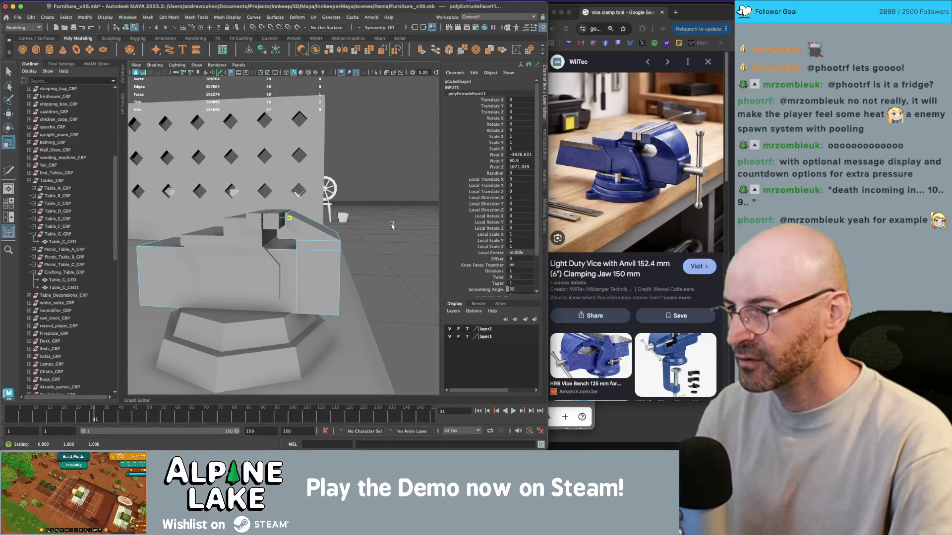
pyautogui.press('w')
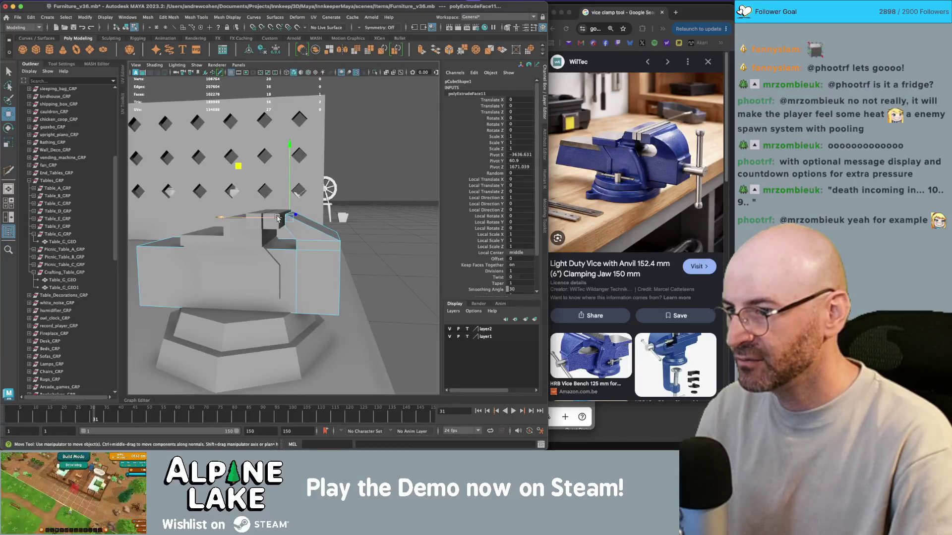
pyautogui.moveTo(276, 220)
pyautogui.keyDown('alt'); pyautogui.mouseDown()
pyautogui.moveTo(292, 214)
pyautogui.moveTo(262, 221)
pyautogui.moveTo(279, 204)
pyautogui.moveTo(272, 211)
pyautogui.moveTo(295, 223)
pyautogui.moveTo(273, 210)
pyautogui.mouseUp(); pyautogui.keyUp('alt')
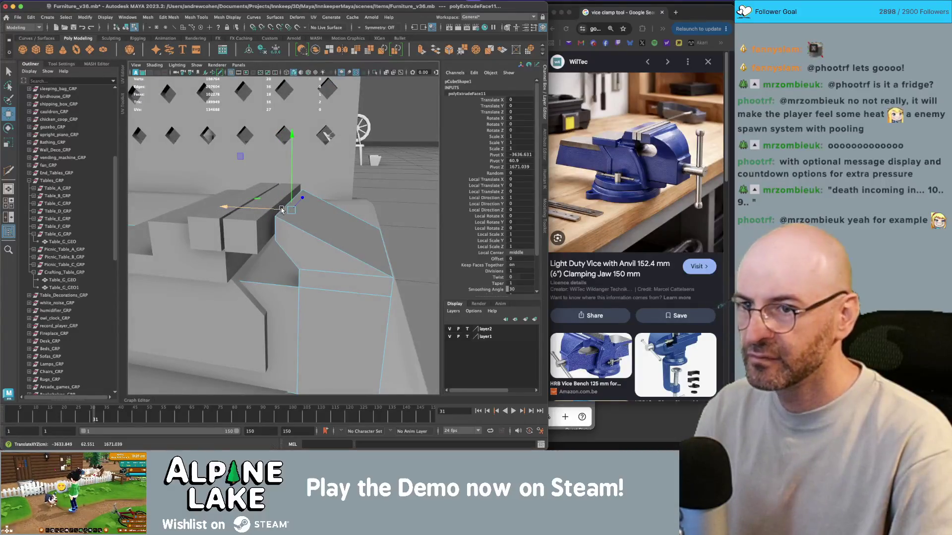
# Step: Extrude the vise jaw face once more and scale the new section down
pyautogui.press('r')
pyautogui.moveTo(292, 211)
pyautogui.keyDown('shift'); pyautogui.mouseDown()
pyautogui.moveTo(265, 203)
pyautogui.moveTo(294, 206)
pyautogui.mouseUp(); pyautogui.keyUp('shift')
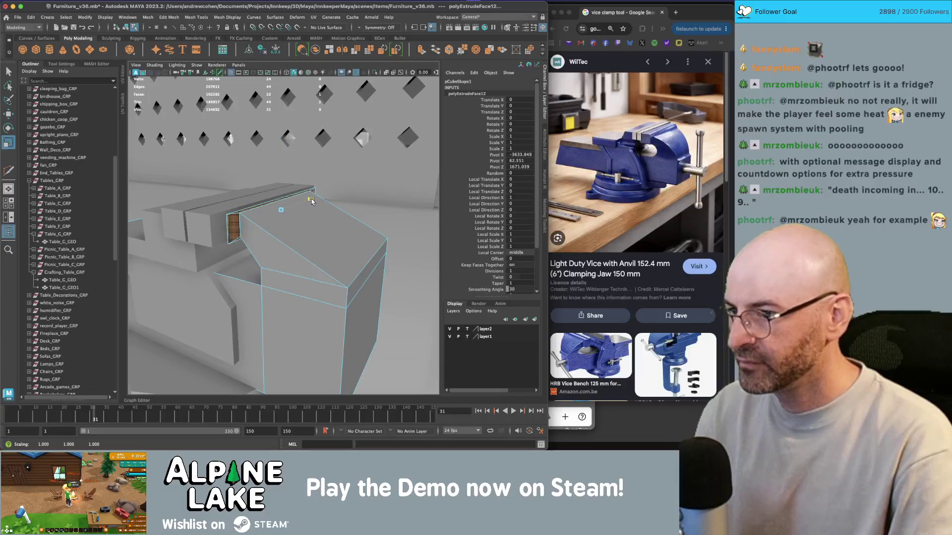
pyautogui.moveTo(314, 201)
pyautogui.keyDown('alt'); pyautogui.mouseDown()
pyautogui.moveTo(268, 210)
pyautogui.moveTo(296, 203)
pyautogui.moveTo(313, 213)
pyautogui.mouseUp(); pyautogui.keyUp('alt')
pyautogui.press('w')
pyautogui.press('q')
# Step: Switch to edges and move two edges along the jaw top
pyautogui.moveTo(309, 213)
pyautogui.mouseDown(button='right')
pyautogui.moveTo(307, 188)
pyautogui.moveTo(264, 214)
pyautogui.moveTo(230, 208)
pyautogui.mouseUp(button='right')
pyautogui.click(297, 204)
pyautogui.press('w')
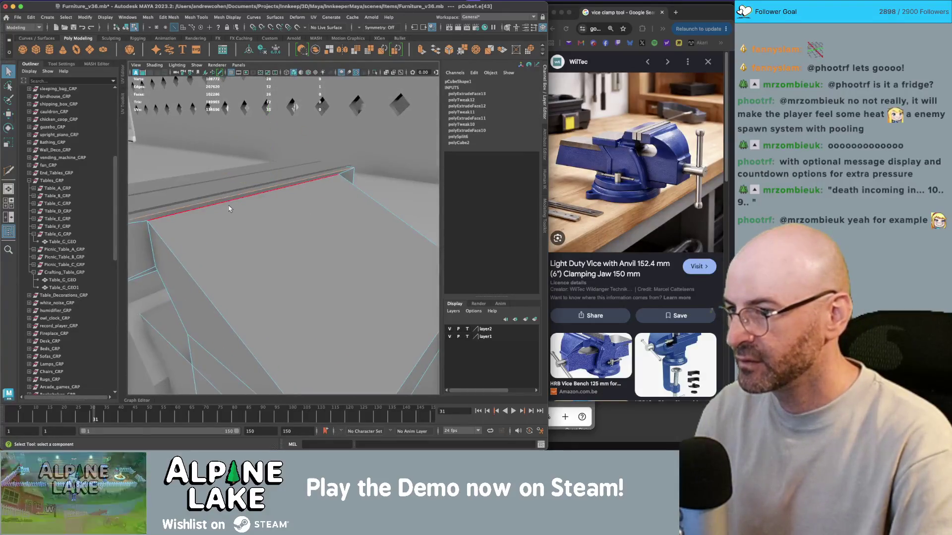
pyautogui.moveTo(265, 172)
pyautogui.keyDown('alt'); pyautogui.mouseDown()
pyautogui.moveTo(295, 180)
pyautogui.moveTo(291, 204)
pyautogui.moveTo(325, 201)
pyautogui.moveTo(274, 168)
pyautogui.moveTo(275, 192)
pyautogui.moveTo(250, 193)
pyautogui.mouseUp(); pyautogui.keyUp('alt')
pyautogui.press('q')
pyautogui.click(345, 218)
pyautogui.press('w')
pyautogui.press('f')
# Step: Scale another jaw edge and slide a further edge sideways to refine the slope
pyautogui.press('q')
pyautogui.click(250, 195)
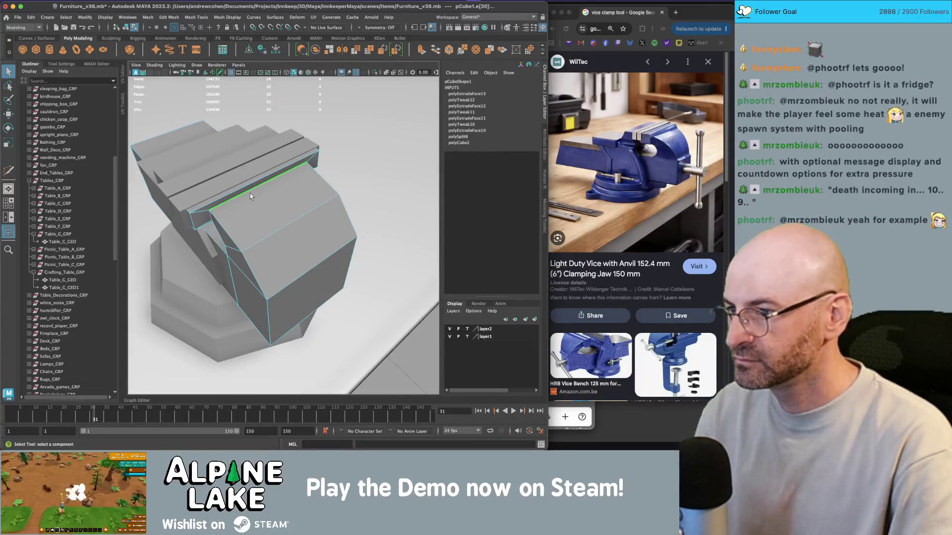
pyautogui.press('r')
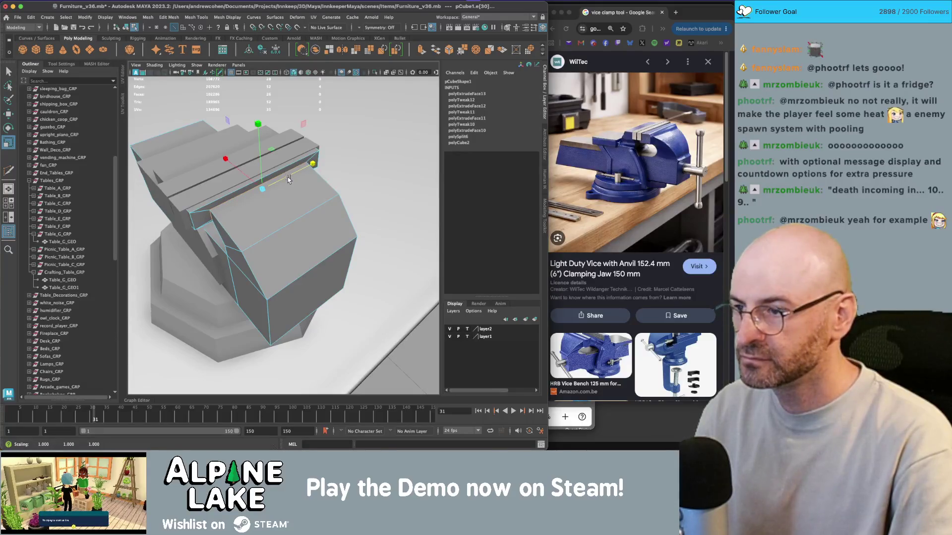
pyautogui.moveTo(289, 178)
pyautogui.keyDown('alt'); pyautogui.mouseDown()
pyautogui.moveTo(350, 170)
pyautogui.moveTo(310, 170)
pyautogui.moveTo(275, 216)
pyautogui.mouseUp(); pyautogui.keyUp('alt')
pyautogui.click(278, 213)
pyautogui.press('w')
pyautogui.moveTo(218, 170); pyautogui.dragTo(227, 168, button='middle')
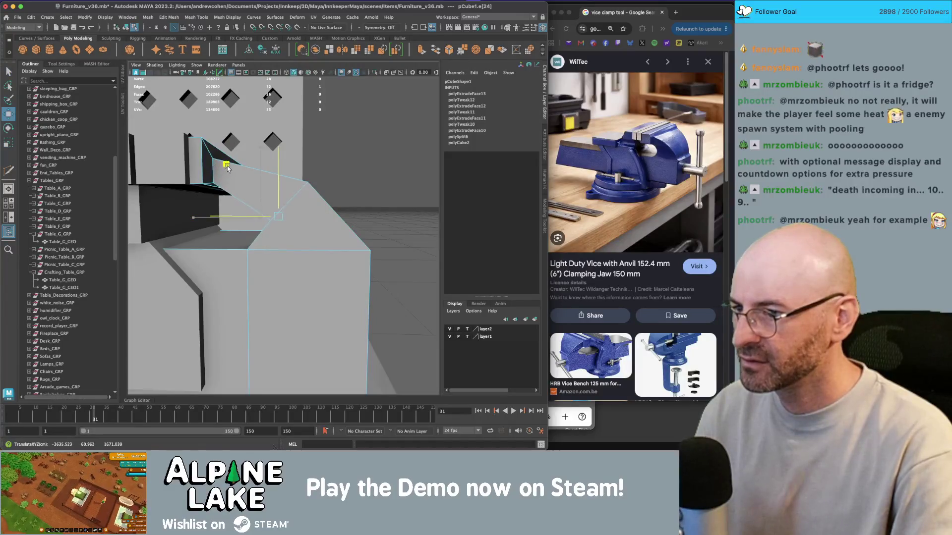
# Step: Finish a Multi-Cut across the jaw's angled front faces and select a new cut edge
pyautogui.keyDown('alt'); pyautogui.moveTo(227, 165); pyautogui.dragTo(248, 193); pyautogui.keyUp('alt')
pyautogui.hotkey('ctrl', 'shift', 'x')
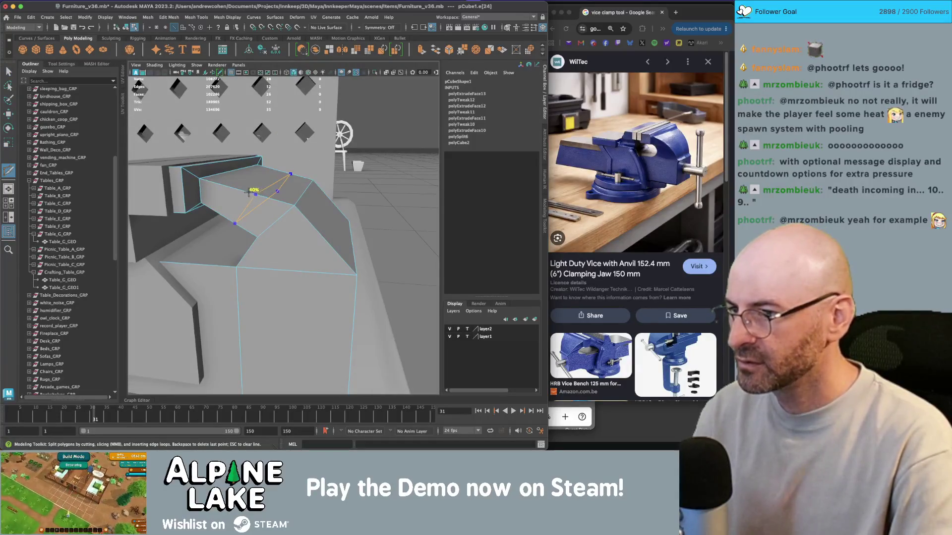
pyautogui.click(317, 234)
pyautogui.press('q')
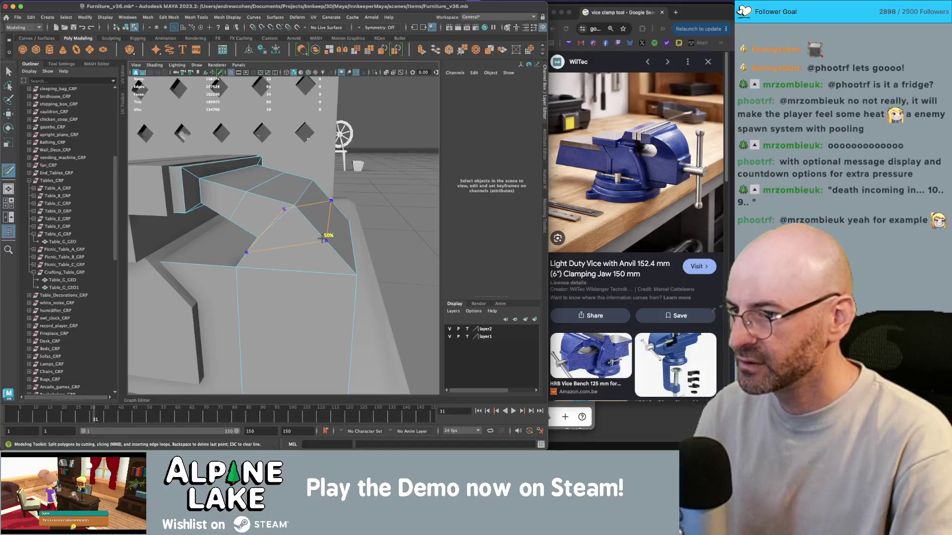
pyautogui.moveTo(318, 234)
pyautogui.keyDown('alt'); pyautogui.mouseDown()
pyautogui.moveTo(279, 176)
pyautogui.moveTo(276, 212)
pyautogui.mouseUp(); pyautogui.keyUp('alt')
pyautogui.click(276, 212)
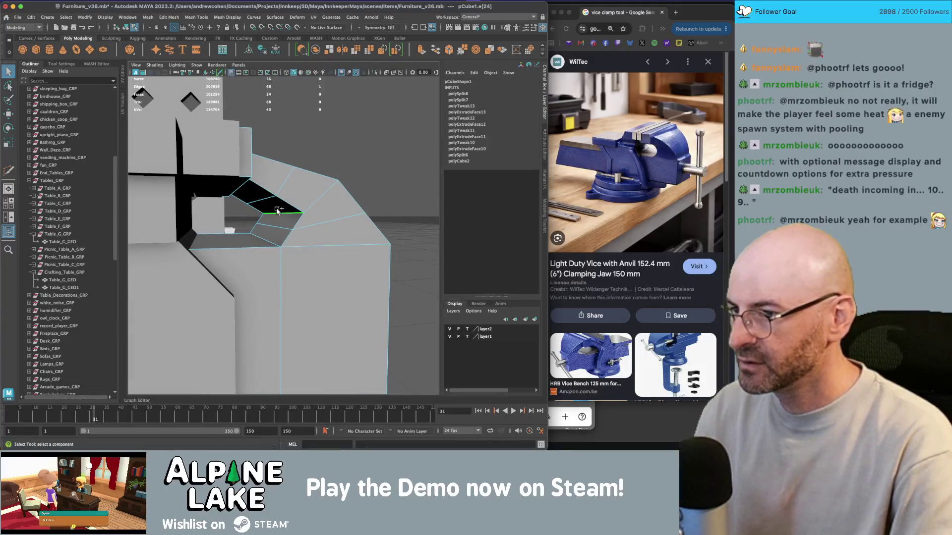
pyautogui.press('w')
# Step: Inspect the new cut edges from several angles, then select the vise body object
pyautogui.moveTo(217, 159)
pyautogui.keyDown('alt'); pyautogui.mouseDown()
pyautogui.moveTo(297, 203)
pyautogui.moveTo(303, 189)
pyautogui.moveTo(265, 149)
pyautogui.moveTo(248, 159)
pyautogui.mouseUp(); pyautogui.keyUp('alt')
pyautogui.click(329, 212)
pyautogui.click(279, 164)
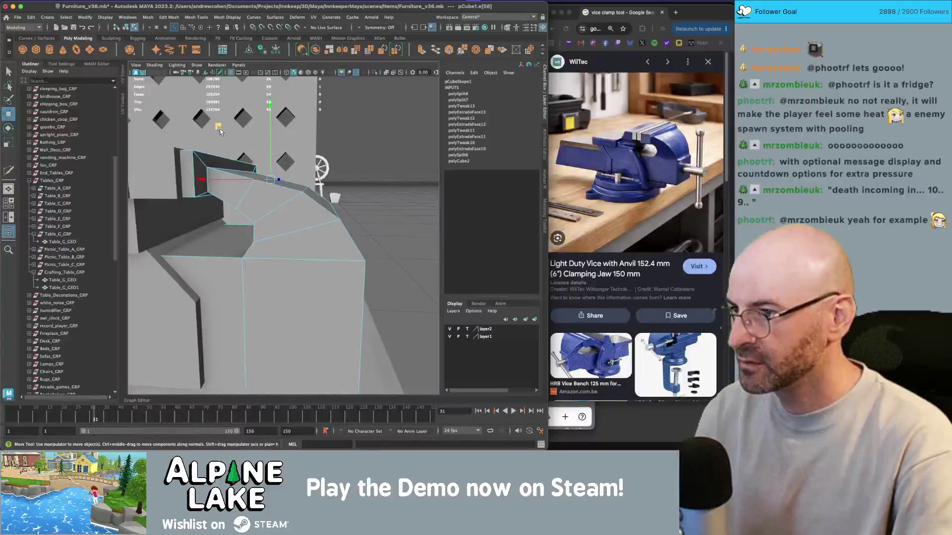
pyautogui.keyDown('alt'); pyautogui.moveTo(219, 123); pyautogui.dragTo(244, 152); pyautogui.keyUp('alt')
pyautogui.scroll(-5, 244, 152)
pyautogui.scroll(-3, 250, 160)
pyautogui.click(297, 218)
pyautogui.moveTo(297, 218)
pyautogui.keyDown('alt'); pyautogui.mouseDown()
pyautogui.moveTo(311, 231)
pyautogui.moveTo(278, 318)
pyautogui.mouseUp(); pyautogui.keyUp('alt')
pyautogui.click(248, 337)
pyautogui.moveTo(304, 247)
pyautogui.keyDown('alt'); pyautogui.mouseDown()
pyautogui.moveTo(285, 238)
pyautogui.moveTo(296, 257)
pyautogui.moveTo(137, 55)
pyautogui.mouseUp(); pyautogui.keyUp('alt')
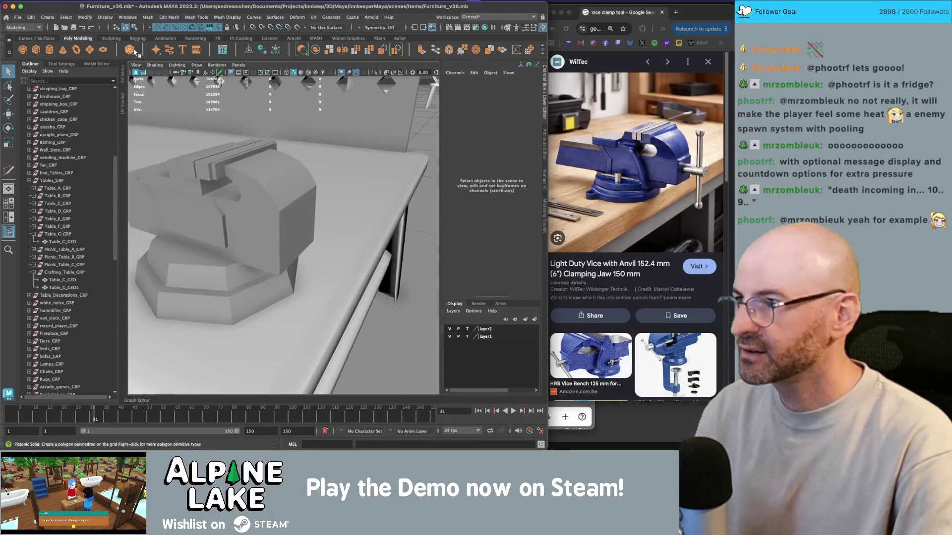
# Step: Move pCube5 up against the side of the vise
pyautogui.click(257, 234)
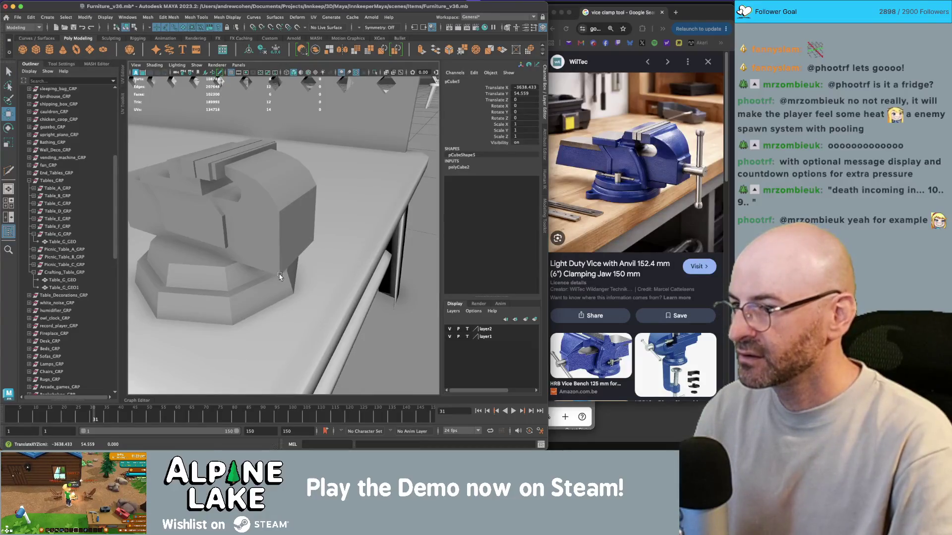
pyautogui.scroll(-5, 261, 235)
pyautogui.keyDown('alt'); pyautogui.moveTo(261, 235); pyautogui.dragTo(161, 169); pyautogui.keyUp('alt')
pyautogui.keyDown('alt'); pyautogui.moveTo(246, 200); pyautogui.dragTo(233, 198); pyautogui.keyUp('alt')
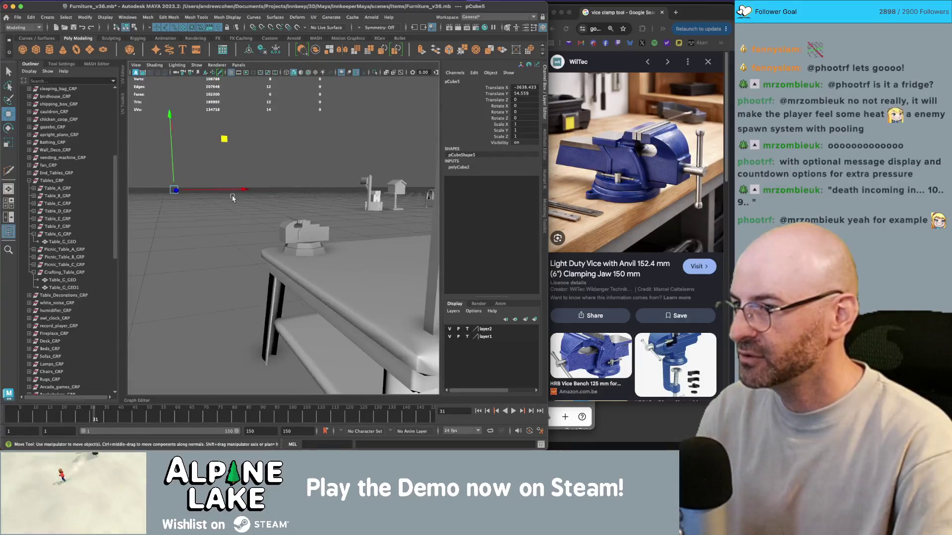
pyautogui.moveTo(173, 192); pyautogui.dragTo(332, 224)
pyautogui.moveTo(332, 224); pyautogui.dragTo(303, 231, button='middle')
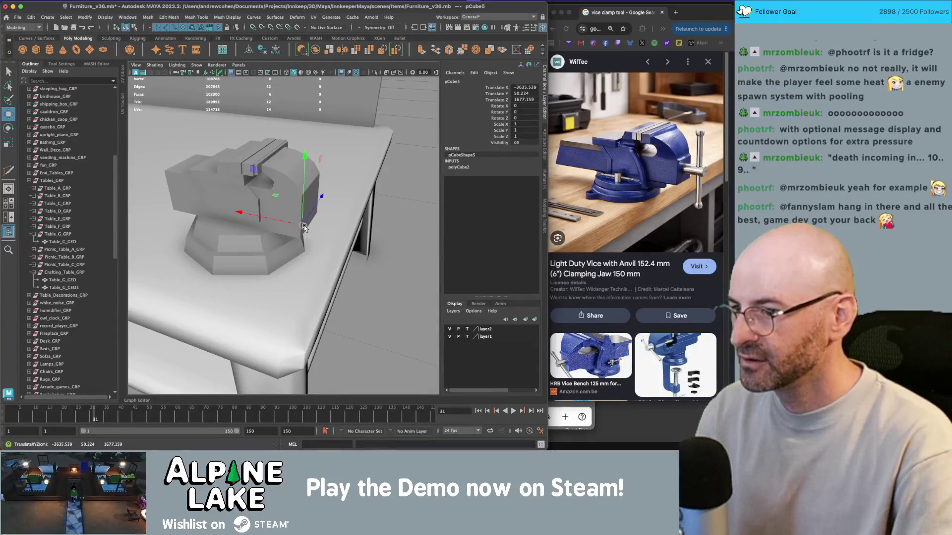
pyautogui.keyDown('alt'); pyautogui.moveTo(332, 210); pyautogui.dragTo(325, 200); pyautogui.keyUp('alt')
pyautogui.moveTo(367, 182)
pyautogui.mouseDown(button='middle')
pyautogui.moveTo(377, 174)
pyautogui.moveTo(364, 161)
pyautogui.mouseUp(button='middle')
pyautogui.moveTo(363, 162)
pyautogui.keyDown('alt'); pyautogui.mouseDown()
pyautogui.moveTo(347, 189)
pyautogui.moveTo(293, 195)
pyautogui.moveTo(238, 231)
pyautogui.moveTo(296, 206)
pyautogui.mouseUp(); pyautogui.keyUp('alt')
# Step: Stretch pCube5 into a long screw-shaft bar and select its edge loop
pyautogui.press('r')
pyautogui.press('q')
pyautogui.moveTo(295, 206)
pyautogui.mouseDown(button='right')
pyautogui.moveTo(297, 198)
pyautogui.moveTo(296, 206)
pyautogui.mouseUp(button='right')
pyautogui.doubleClick(296, 206)
pyautogui.click(231, 17)
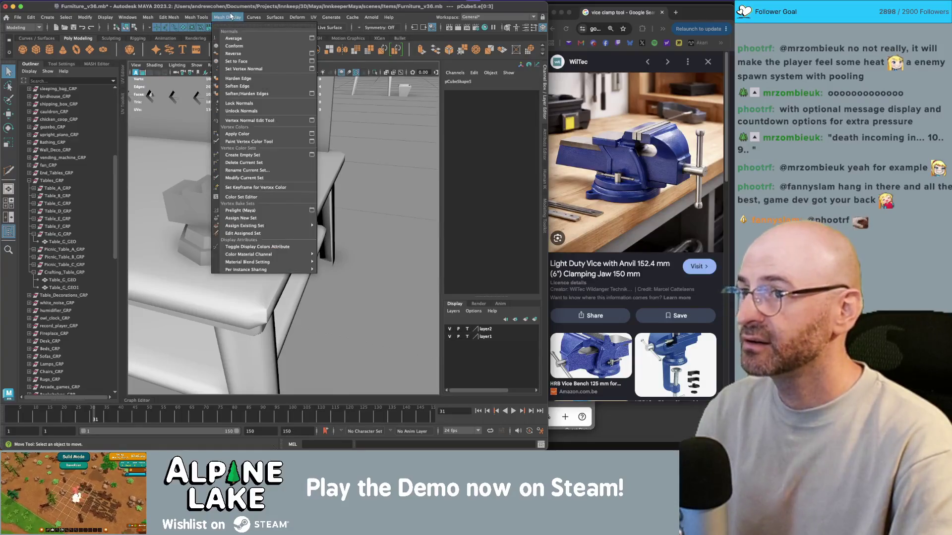
# Step: Soften the shaft's edges and rotate the bar 45° around X
pyautogui.click(237, 86)
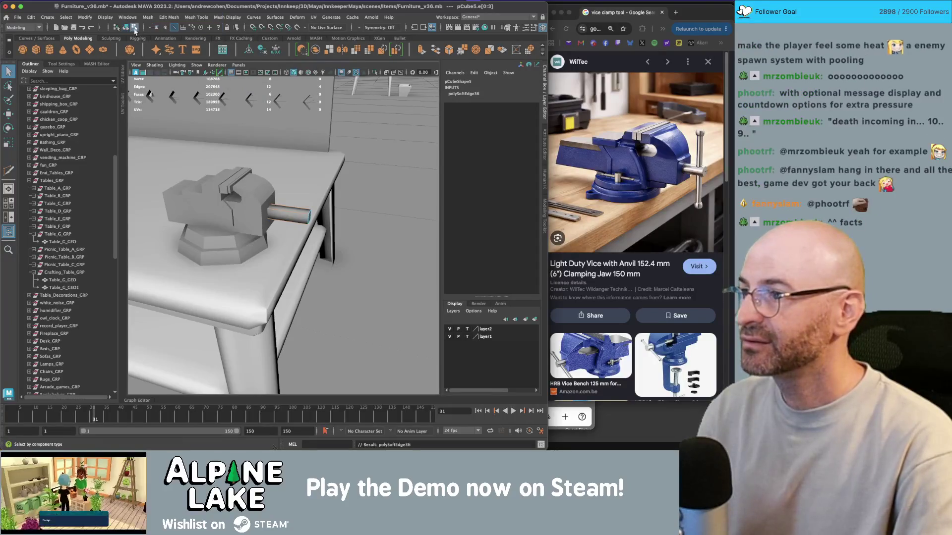
pyautogui.press('F8')
pyautogui.click(282, 212)
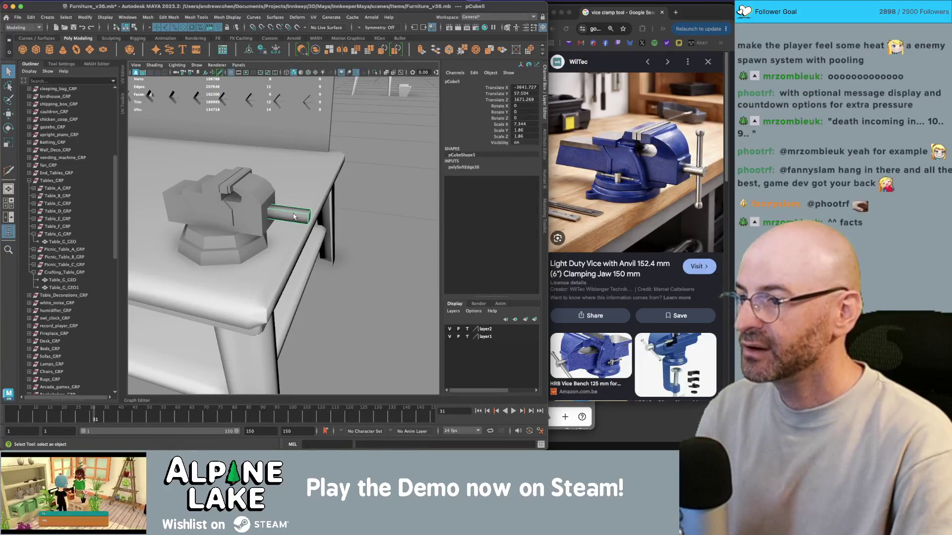
pyautogui.press('e')
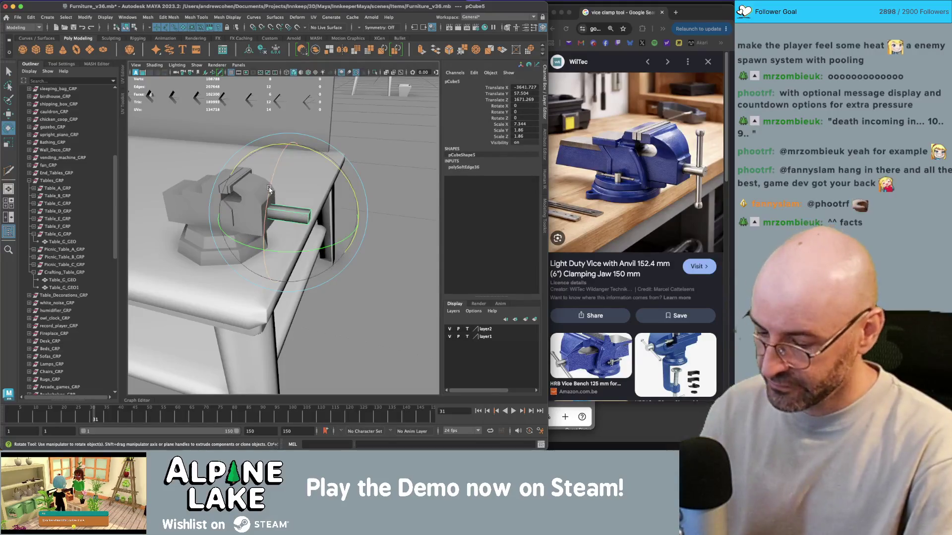
pyautogui.moveTo(267, 195)
pyautogui.mouseDown()
pyautogui.moveTo(266, 213)
pyautogui.moveTo(226, 197)
pyautogui.moveTo(329, 200)
pyautogui.mouseUp()
pyautogui.press('f')
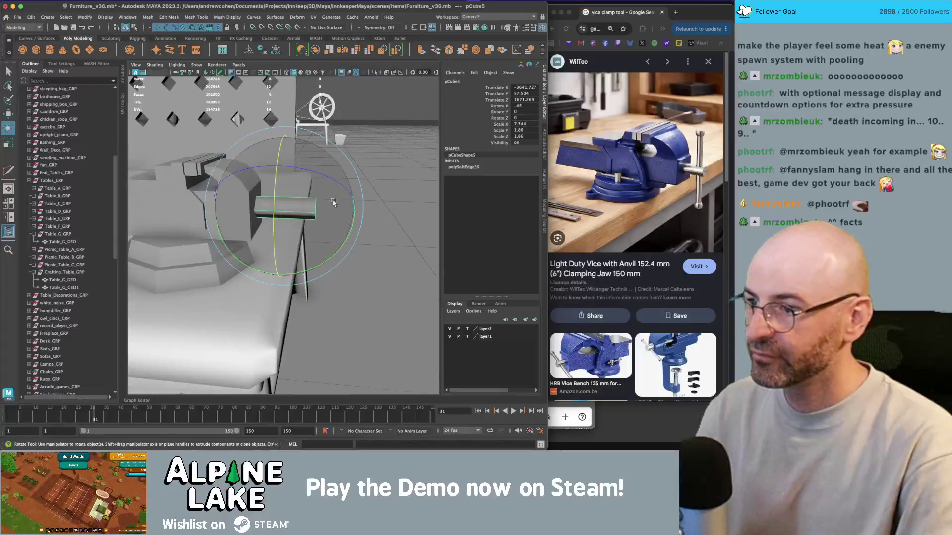
# Step: Duplicate the bar, set its X rotation to 45, and stand the copy upright at Z 90°
pyautogui.hotkey('ctrl', 'd')
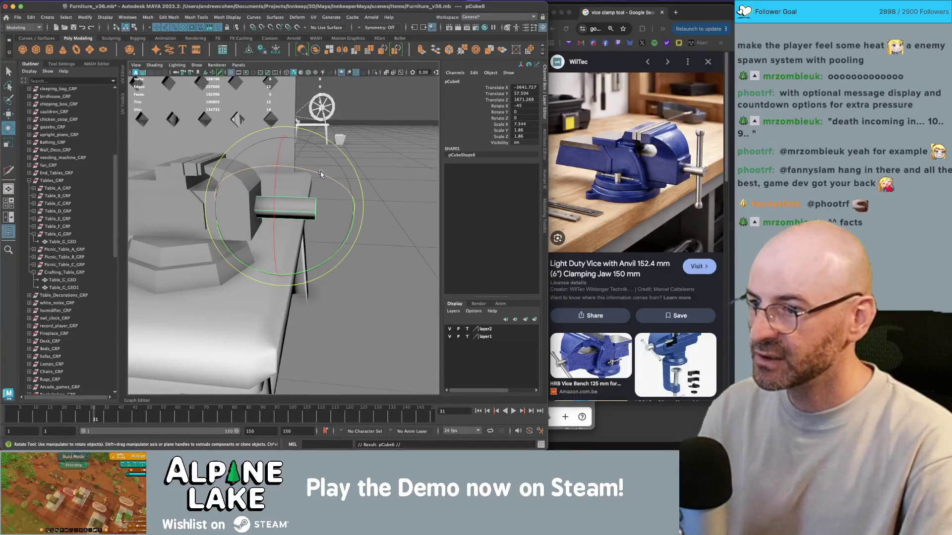
pyautogui.write('45')
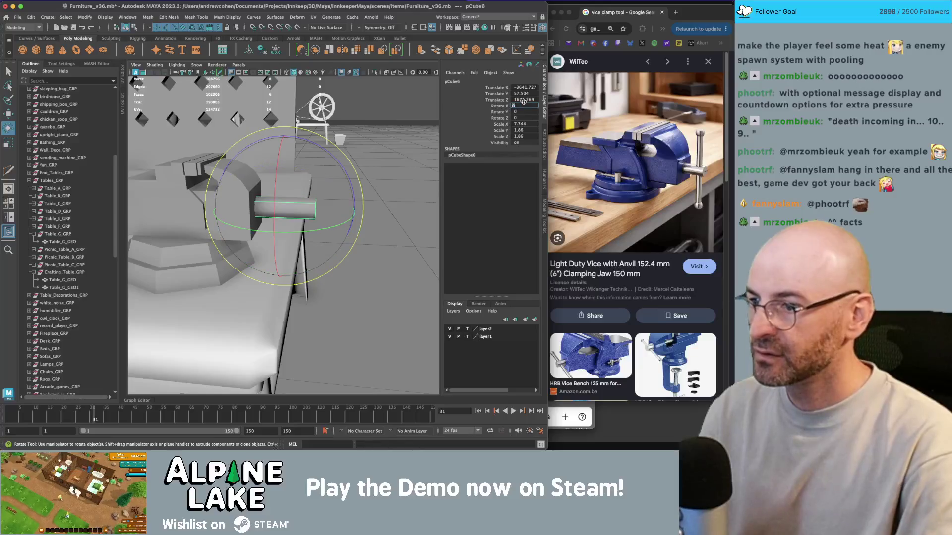
pyautogui.press('Return')
pyautogui.moveTo(325, 150); pyautogui.dragTo(373, 278)
pyautogui.press('z')
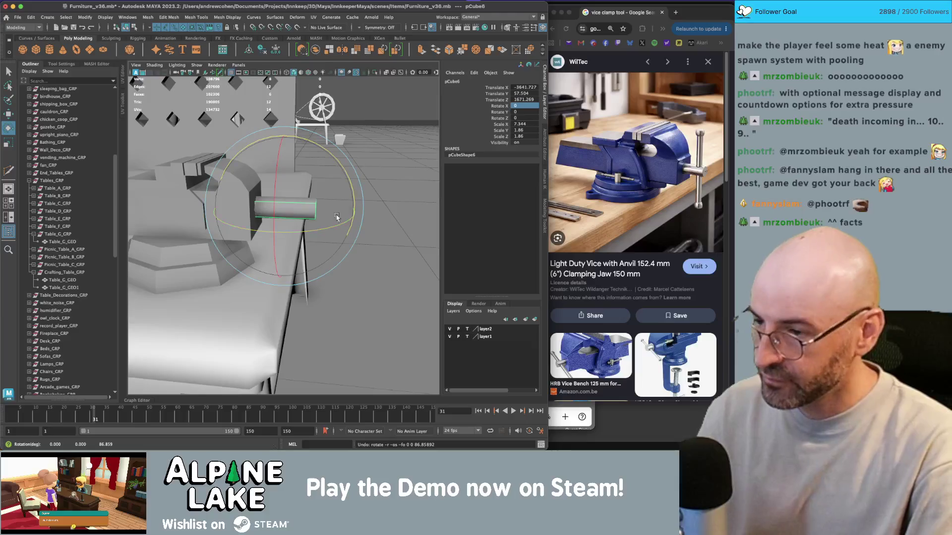
pyautogui.moveTo(351, 214)
pyautogui.mouseDown()
pyautogui.moveTo(357, 201)
pyautogui.moveTo(362, 213)
pyautogui.moveTo(342, 238)
pyautogui.moveTo(319, 243)
pyautogui.moveTo(360, 221)
pyautogui.moveTo(356, 214)
pyautogui.mouseUp()
pyautogui.press('r')
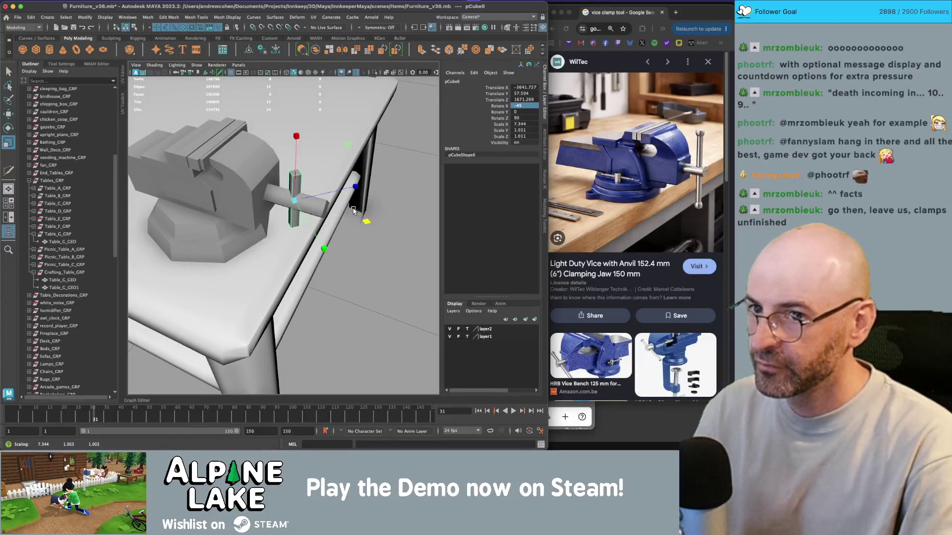
# Step: Lengthen the upright bar pCube6 and select both of its end faces
pyautogui.moveTo(297, 164); pyautogui.dragTo(298, 133)
pyautogui.press('q')
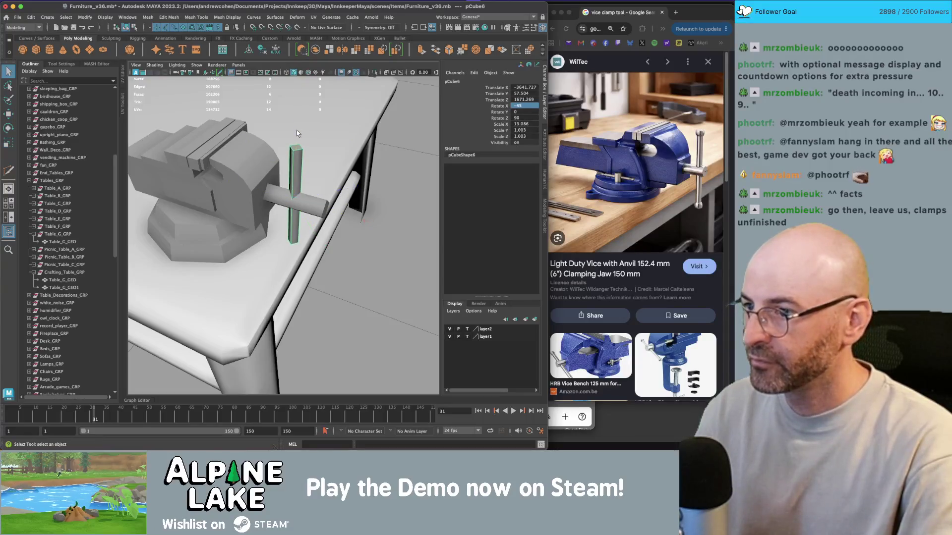
pyautogui.moveTo(297, 150); pyautogui.dragTo(298, 174, button='right')
pyautogui.click(298, 176)
pyautogui.moveTo(306, 178)
pyautogui.keyDown('alt'); pyautogui.mouseDown()
pyautogui.moveTo(296, 255)
pyautogui.moveTo(300, 235)
pyautogui.mouseUp(); pyautogui.keyUp('alt')
pyautogui.keyDown('shift'); pyautogui.click(295, 282); pyautogui.keyUp('shift')
# Step: Extrude the end faces twice and shrink them into end caps
pyautogui.press('r')
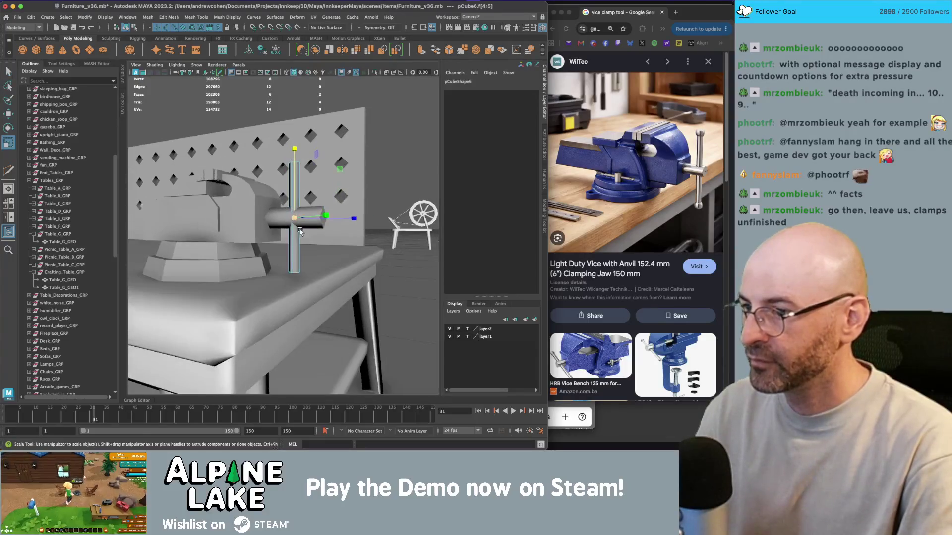
pyautogui.keyDown('shift'); pyautogui.moveTo(293, 177); pyautogui.dragTo(294, 170); pyautogui.keyUp('shift')
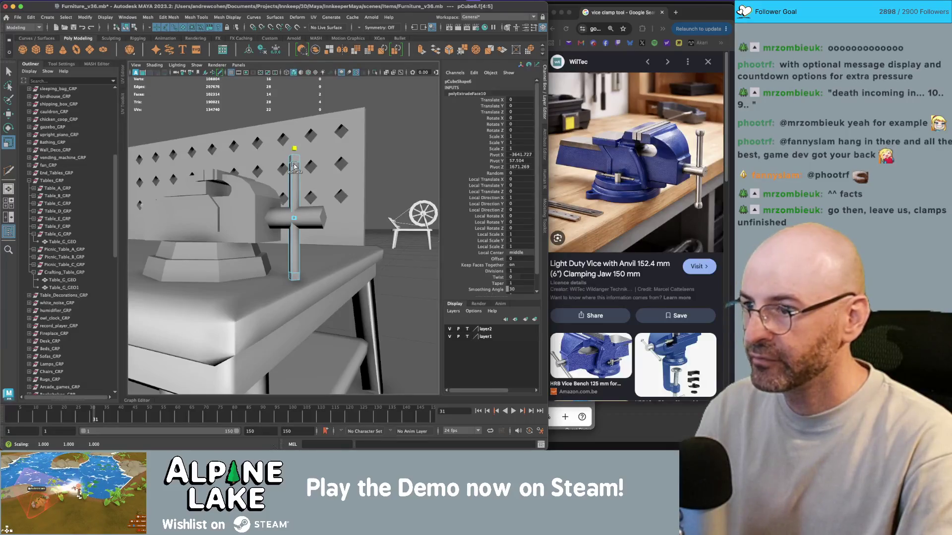
pyautogui.moveTo(295, 171); pyautogui.dragTo(369, 221)
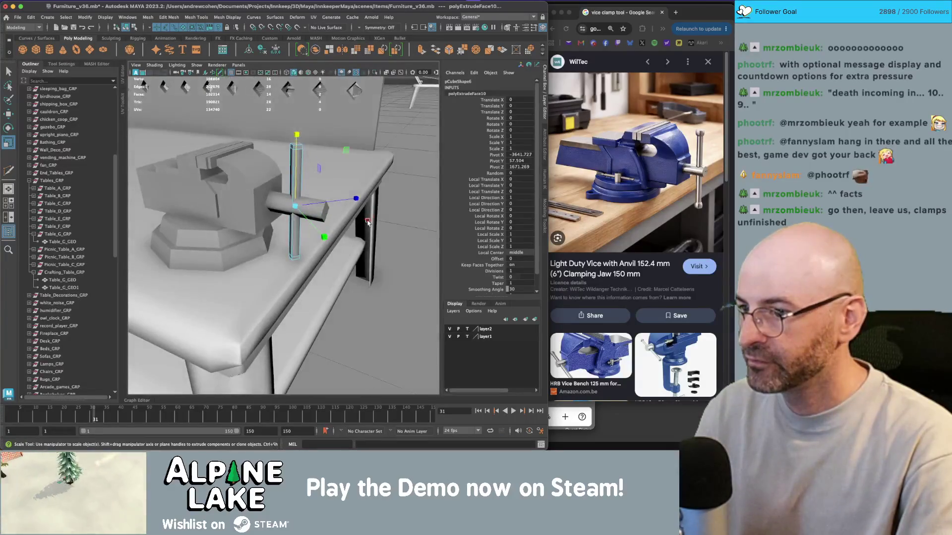
pyautogui.moveTo(295, 186)
pyautogui.keyDown('shift'); pyautogui.mouseDown()
pyautogui.moveTo(293, 168)
pyautogui.moveTo(232, 124)
pyautogui.moveTo(171, 50)
pyautogui.mouseUp(); pyautogui.keyUp('shift')
pyautogui.press('r')
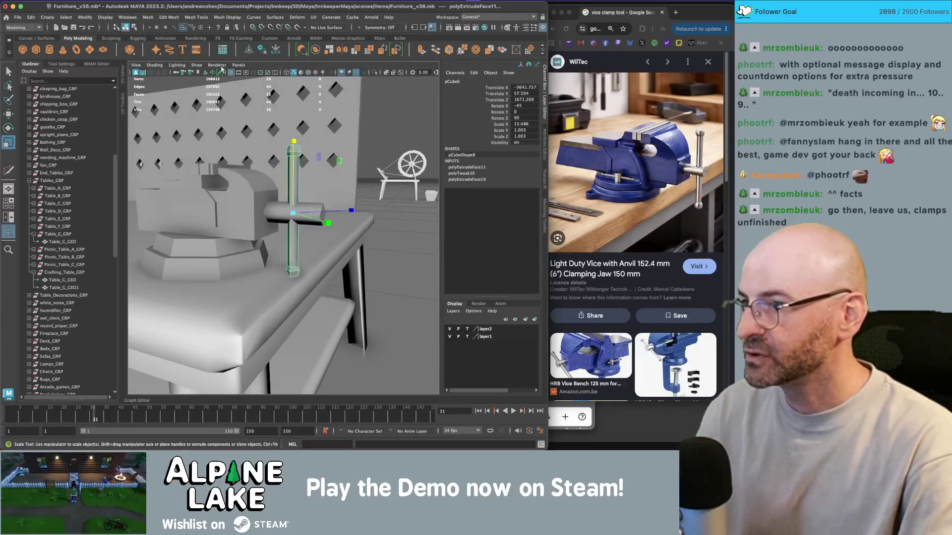
pyautogui.press('q')
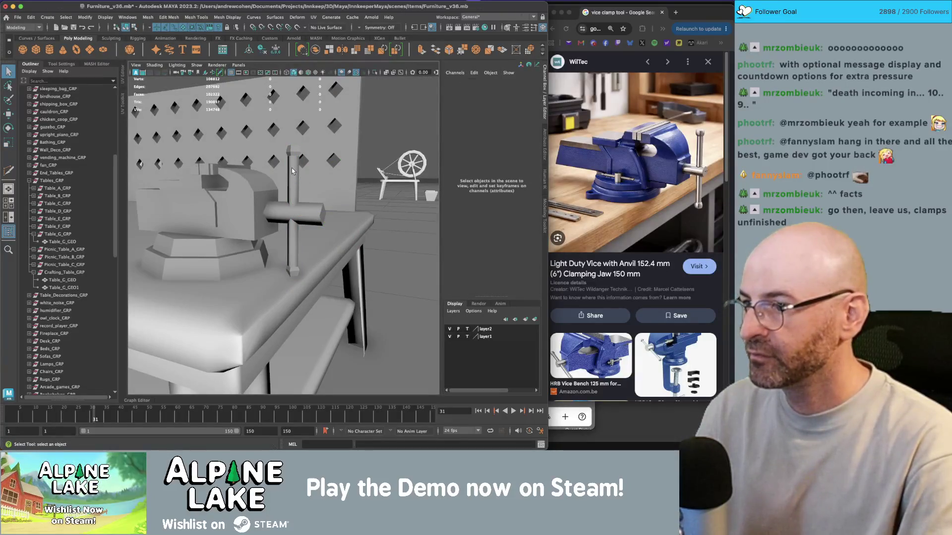
# Step: Soften the handle bar's edges, then soften an edge loop on it
pyautogui.click(292, 169)
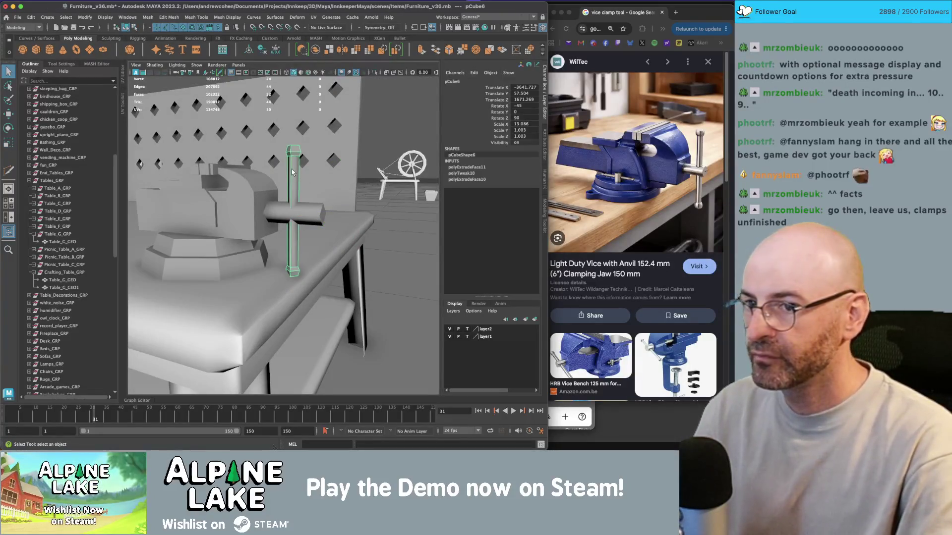
pyautogui.click(231, 22)
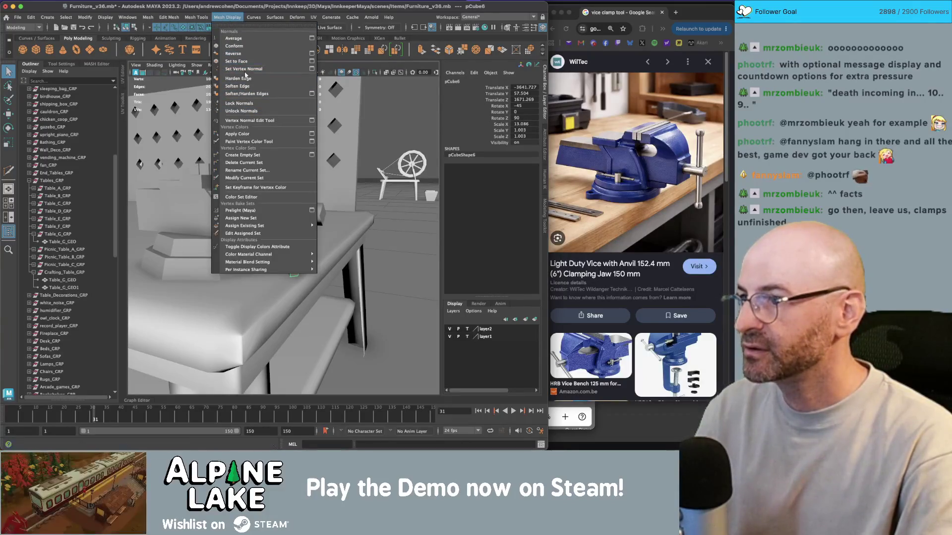
pyautogui.click(237, 85)
pyautogui.rightClick(296, 155)
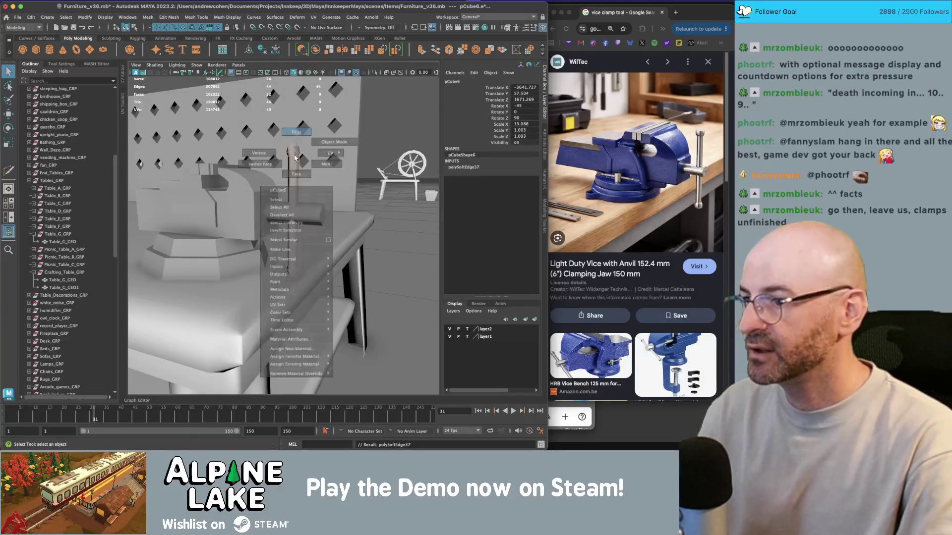
pyautogui.moveTo(295, 157); pyautogui.dragTo(296, 157, button='right')
pyautogui.doubleClick(295, 268)
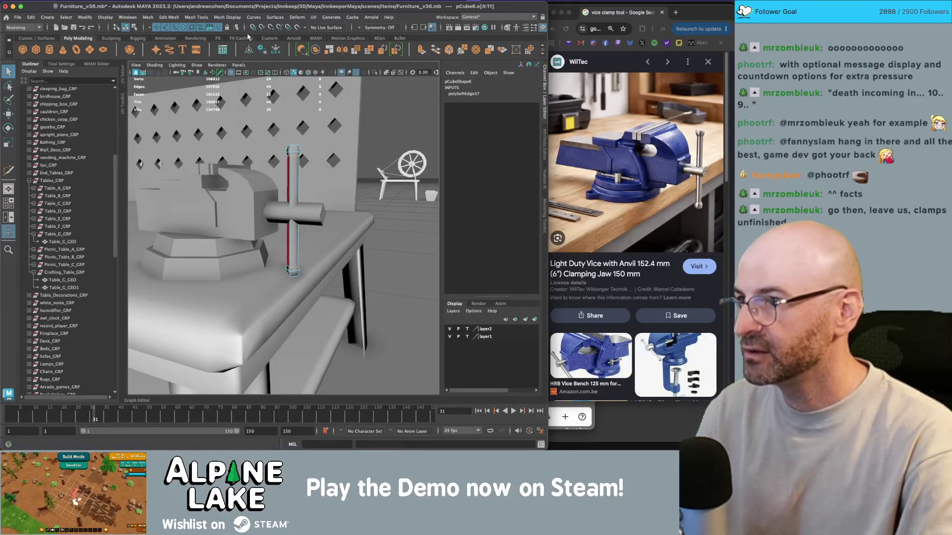
pyautogui.click(227, 17)
pyautogui.click(237, 85)
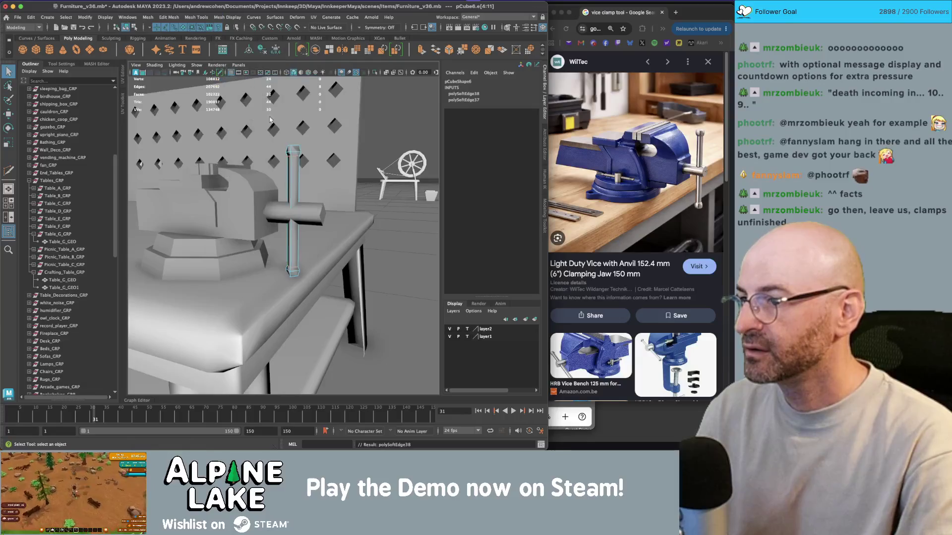
# Step: Look over the vise blocks and select the jaw body pCube2
pyautogui.click(126, 28)
pyautogui.click(278, 149)
pyautogui.moveTo(277, 149)
pyautogui.keyDown('alt'); pyautogui.mouseDown()
pyautogui.moveTo(291, 174)
pyautogui.moveTo(377, 197)
pyautogui.mouseUp(); pyautogui.keyUp('alt')
pyautogui.scroll(-5, 291, 174)
pyautogui.scroll(5, 372, 195)
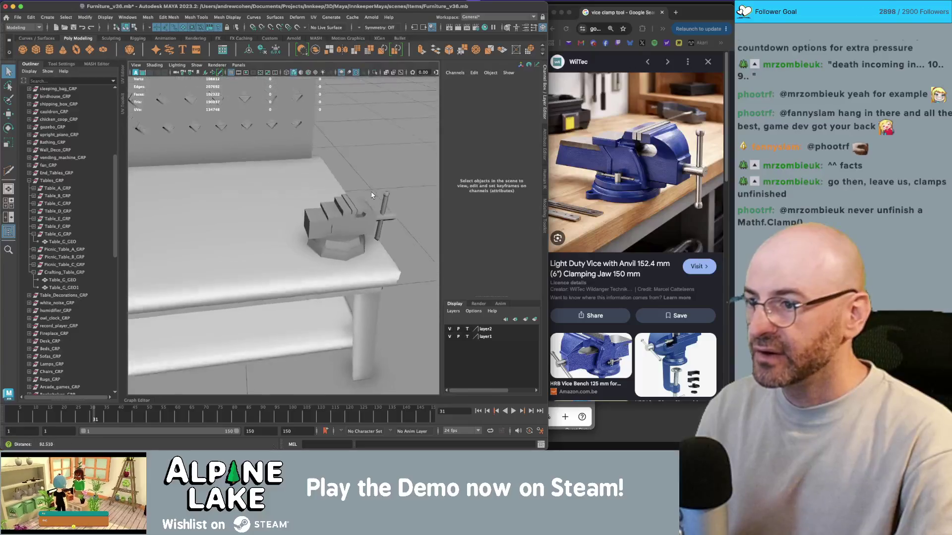
pyautogui.scroll(5, 372, 195)
pyautogui.scroll(-5, 334, 171)
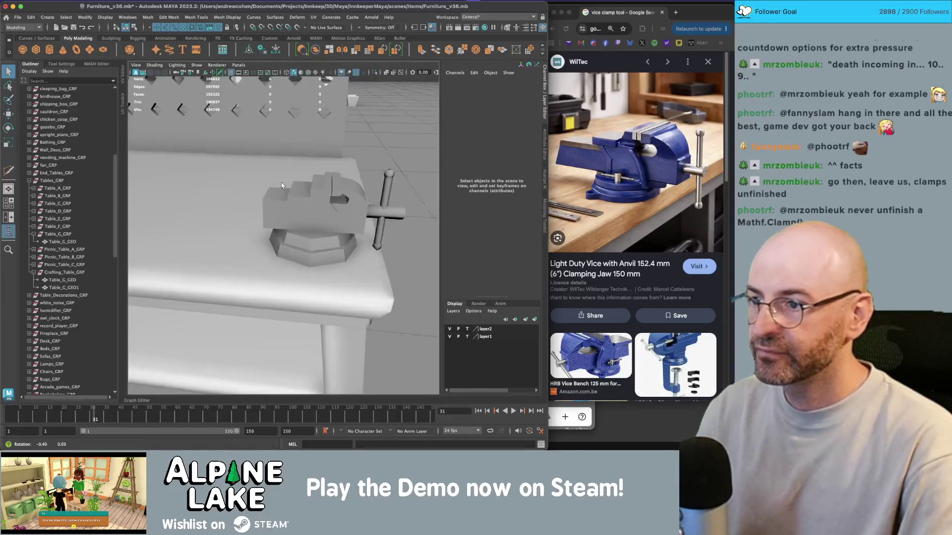
pyautogui.click(327, 199)
pyautogui.scroll(-3, 336, 183)
pyautogui.scroll(5, 342, 178)
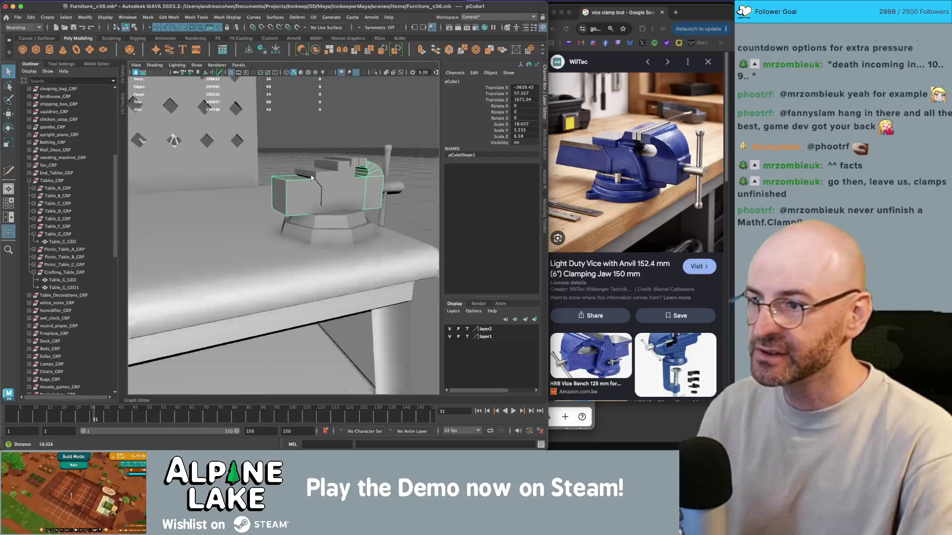
pyautogui.click(358, 173)
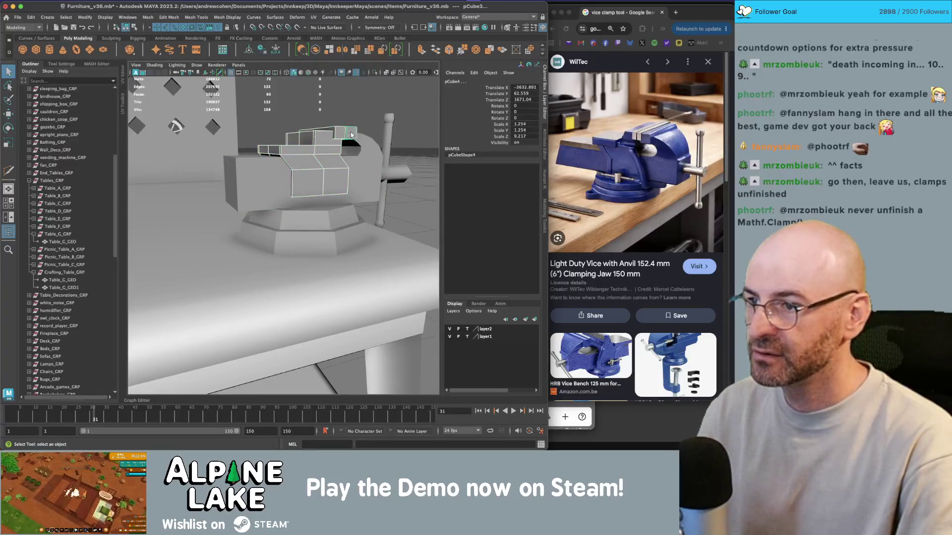
pyautogui.click(341, 153)
pyautogui.scroll(-3, 337, 156)
pyautogui.keyDown('alt'); pyautogui.moveTo(331, 177); pyautogui.dragTo(329, 168); pyautogui.keyUp('alt')
# Step: Select pCube2's top vertices in wireframe, raise them slightly, then deselect
pyautogui.click(134, 27)
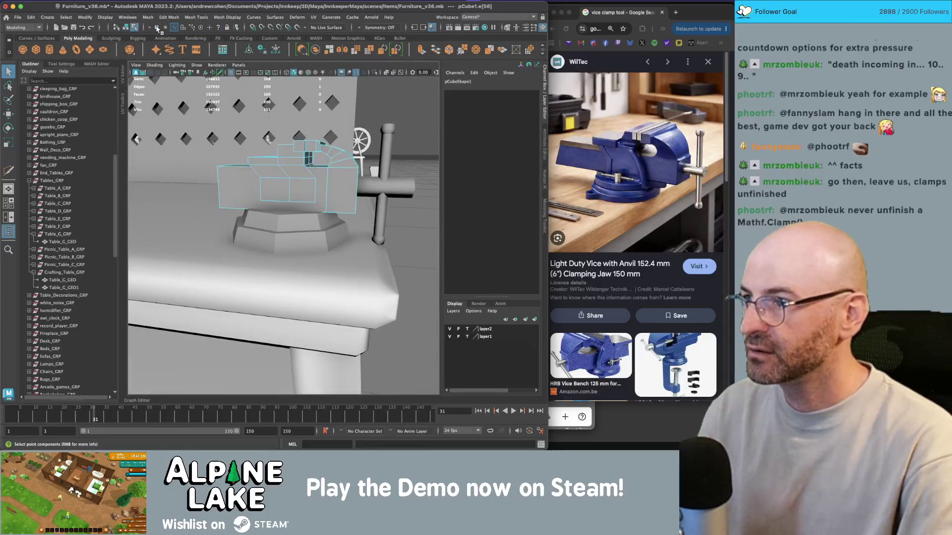
pyautogui.press('4')
pyautogui.moveTo(389, 187); pyautogui.dragTo(214, 136)
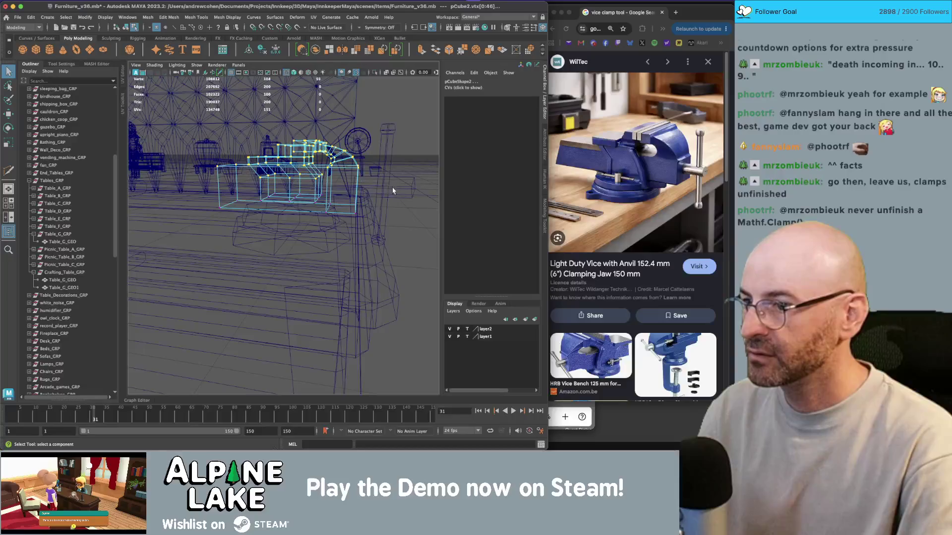
pyautogui.press('w')
pyautogui.press('5')
pyautogui.keyDown('alt'); pyautogui.moveTo(291, 130); pyautogui.dragTo(363, 143); pyautogui.keyUp('alt')
pyautogui.keyDown('alt'); pyautogui.moveTo(363, 142); pyautogui.dragTo(245, 165, button='right'); pyautogui.keyUp('alt')
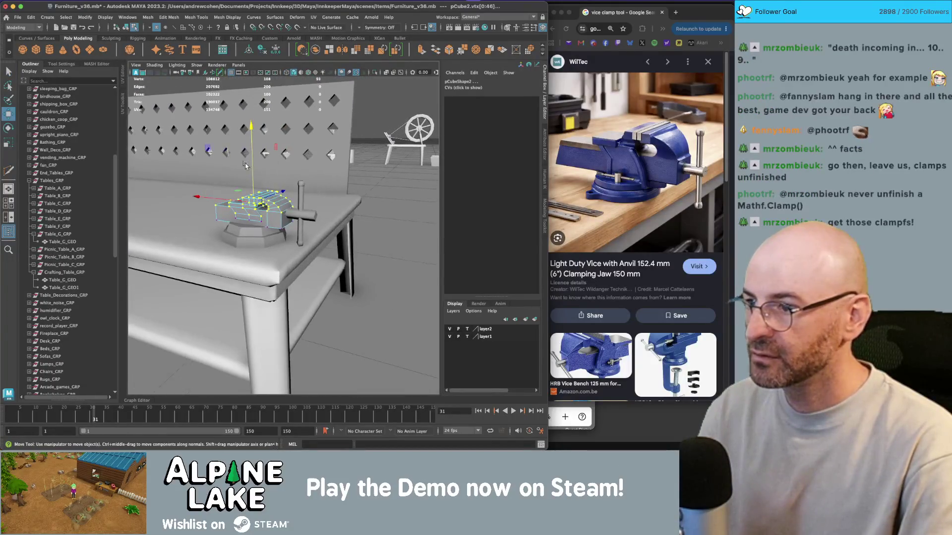
pyautogui.moveTo(253, 161); pyautogui.dragTo(253, 160)
pyautogui.click(306, 220)
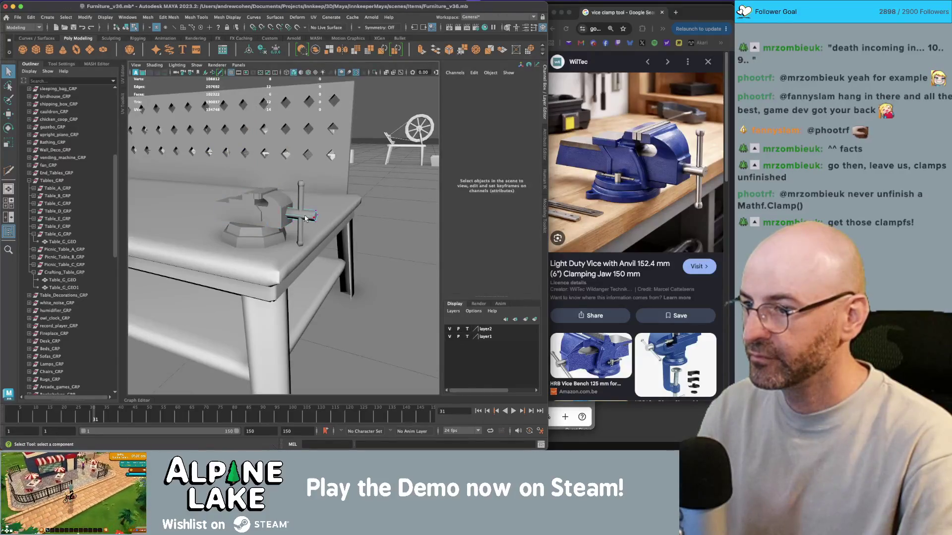
pyautogui.moveTo(303, 213)
pyautogui.mouseDown(button='right')
pyautogui.moveTo(287, 216)
pyautogui.moveTo(331, 215)
pyautogui.mouseUp(button='right')
pyautogui.rightClick(306, 215)
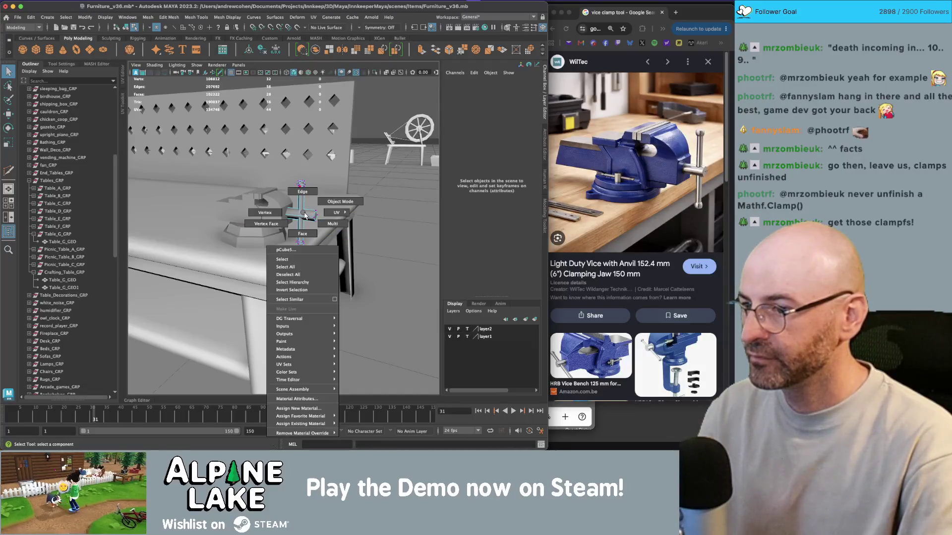
# Step: Lower the handle bar pCube6 slightly on Y
pyautogui.click(327, 202)
pyautogui.press('w')
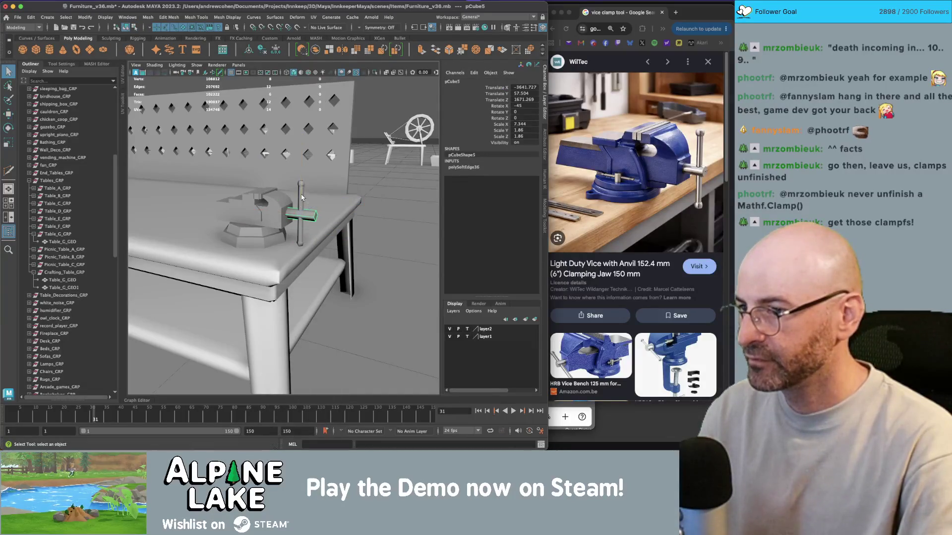
pyautogui.moveTo(301, 197); pyautogui.dragTo(277, 207)
pyautogui.press('q')
# Step: Nudge the base cylinder pCylinder1 along X and reselect the handle bar for moving
pyautogui.click(275, 207)
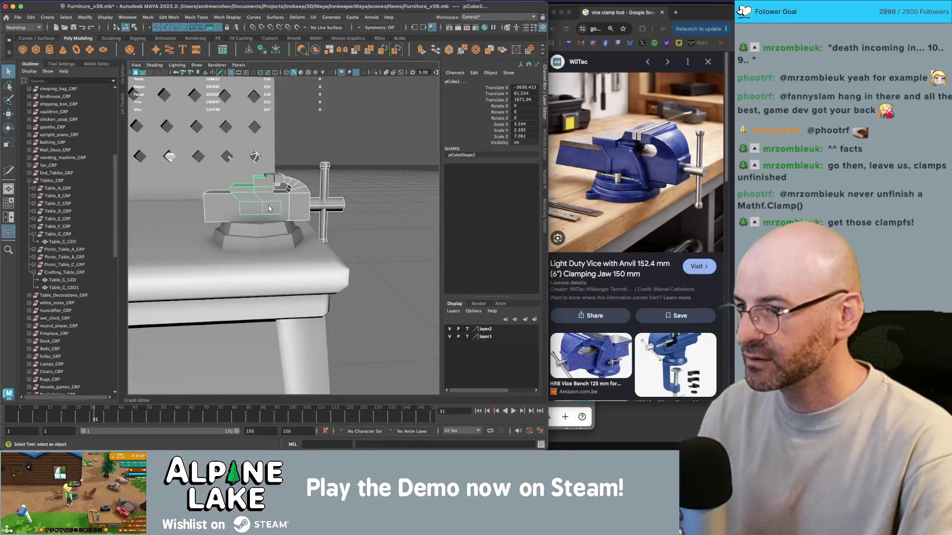
pyautogui.click(279, 230)
pyautogui.press('w')
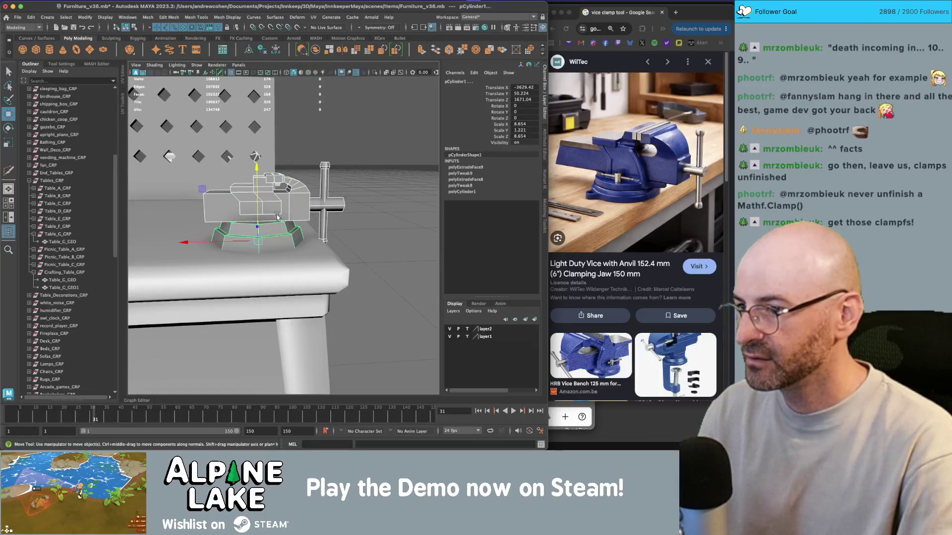
pyautogui.moveTo(227, 239); pyautogui.dragTo(224, 238)
pyautogui.moveTo(339, 218)
pyautogui.keyDown('alt'); pyautogui.mouseDown()
pyautogui.moveTo(319, 209)
pyautogui.moveTo(327, 208)
pyautogui.moveTo(310, 233)
pyautogui.mouseUp(); pyautogui.keyUp('alt')
pyautogui.press('q')
pyautogui.click(338, 223)
pyautogui.press('w')
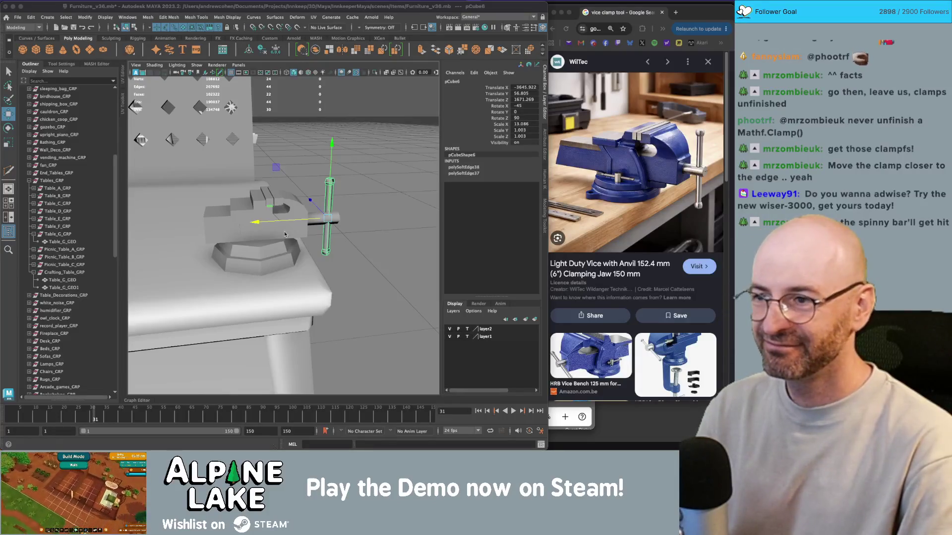
pyautogui.click(279, 205)
pyautogui.press('f')
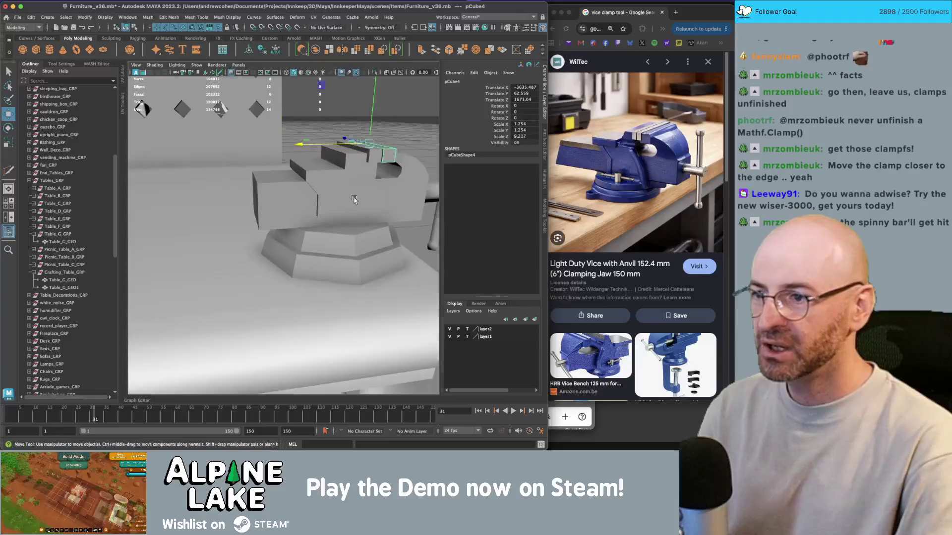
pyautogui.keyDown('alt'); pyautogui.moveTo(332, 197); pyautogui.dragTo(330, 210); pyautogui.keyUp('alt')
pyautogui.press('q')
pyautogui.click(288, 173)
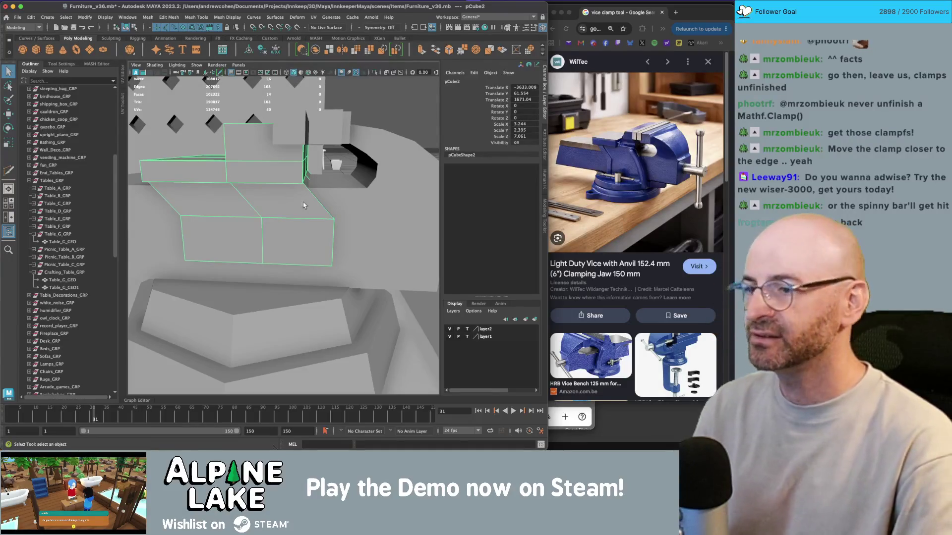
pyautogui.scroll(-5, 288, 173)
pyautogui.click(322, 200)
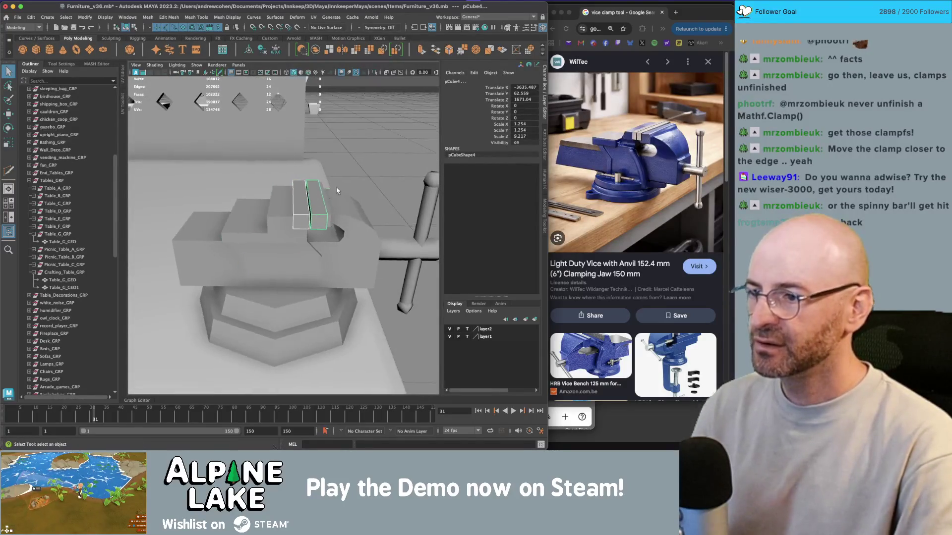
pyautogui.scroll(-5, 327, 194)
pyautogui.scroll(-8, 279, 196)
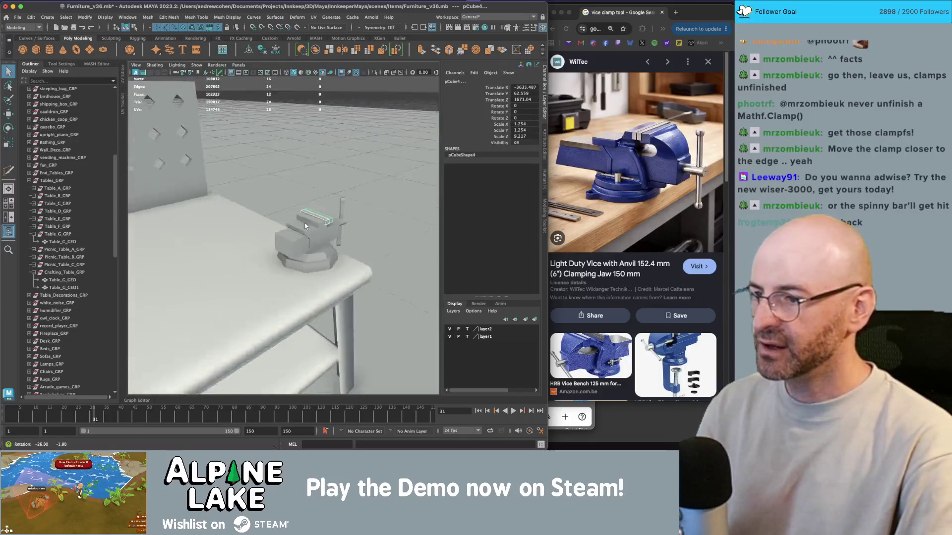
pyautogui.press('4')
pyautogui.press('6')
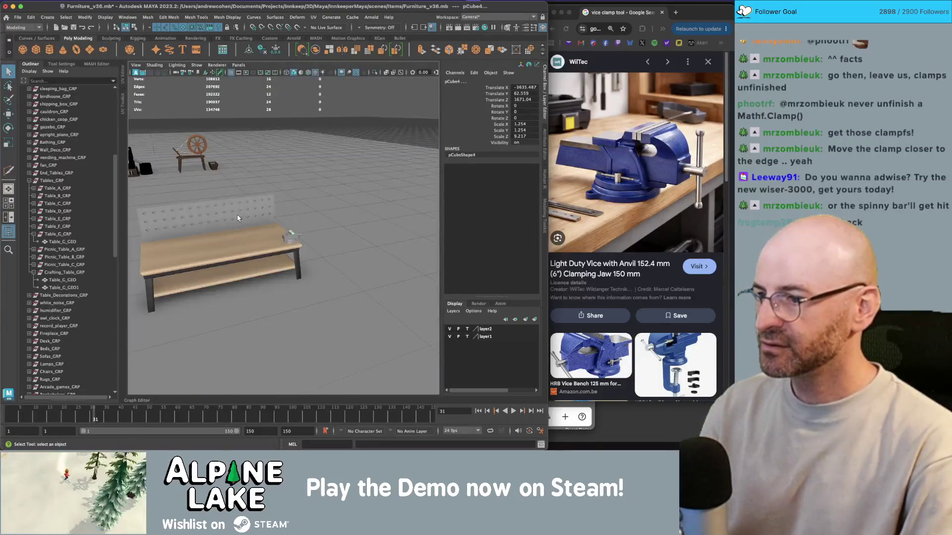
pyautogui.scroll(8, 367, 238)
pyautogui.click(353, 251)
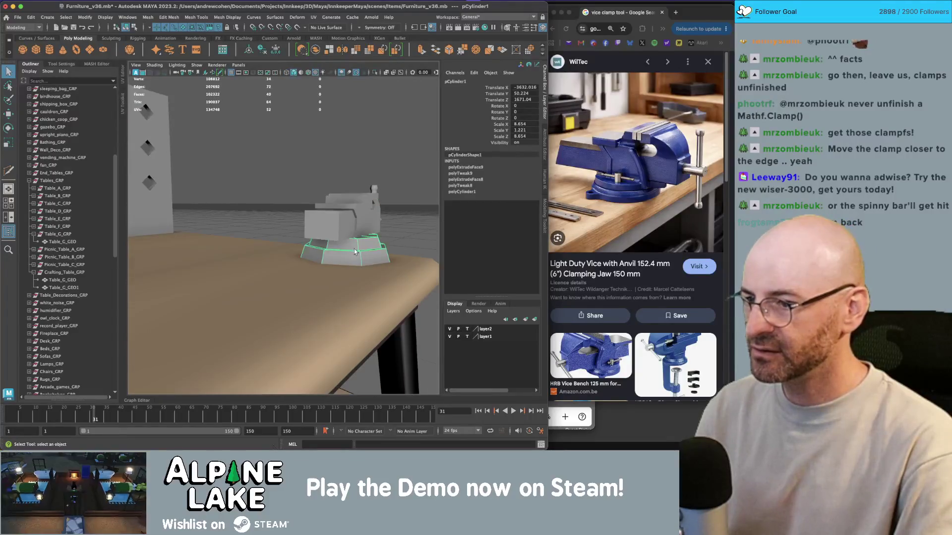
# Step: Soften the vise base pCylinder1's edges at a 60° angle
pyautogui.click(197, 16)
pyautogui.click(169, 17)
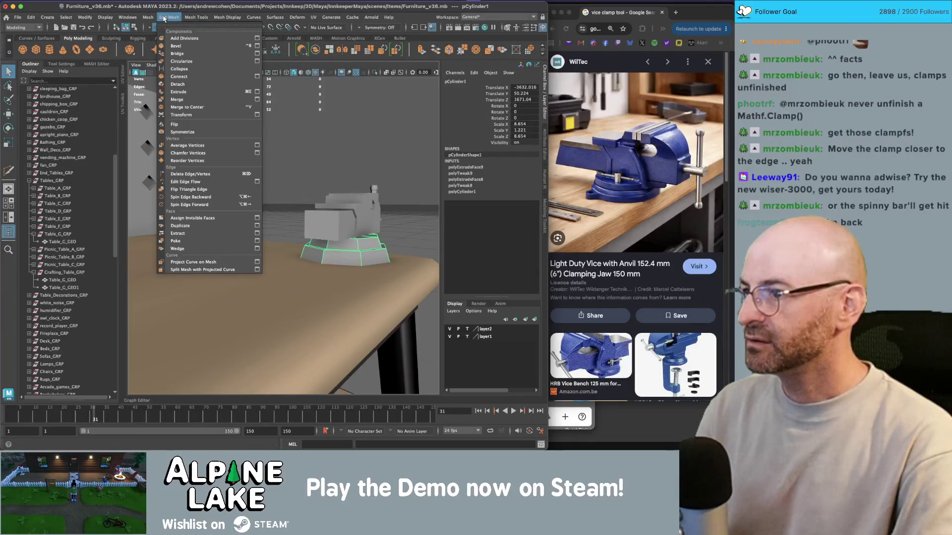
pyautogui.click(240, 97)
pyautogui.click(333, 142)
pyautogui.keyDown('alt'); pyautogui.moveTo(333, 143); pyautogui.dragTo(298, 276); pyautogui.keyUp('alt')
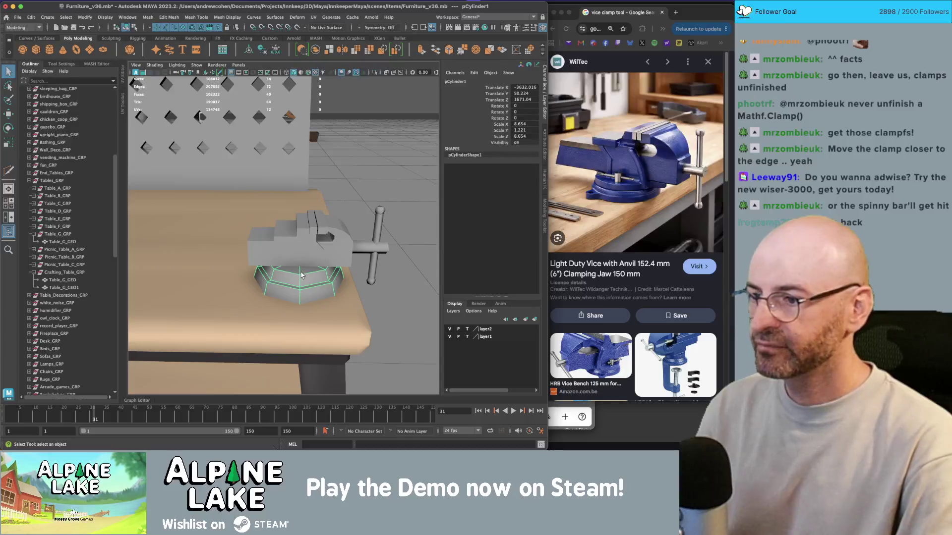
pyautogui.click(376, 163)
# Step: Slide the small top jaw block pCube7 left along X, then select pCube2
pyautogui.scroll(5, 340, 243)
pyautogui.scroll(-5, 340, 243)
pyautogui.moveTo(340, 243)
pyautogui.keyDown('alt'); pyautogui.mouseDown()
pyautogui.moveTo(305, 231)
pyautogui.moveTo(336, 230)
pyautogui.moveTo(311, 228)
pyautogui.moveTo(304, 208)
pyautogui.mouseUp(); pyautogui.keyUp('alt')
pyautogui.click(310, 228)
pyautogui.press('f')
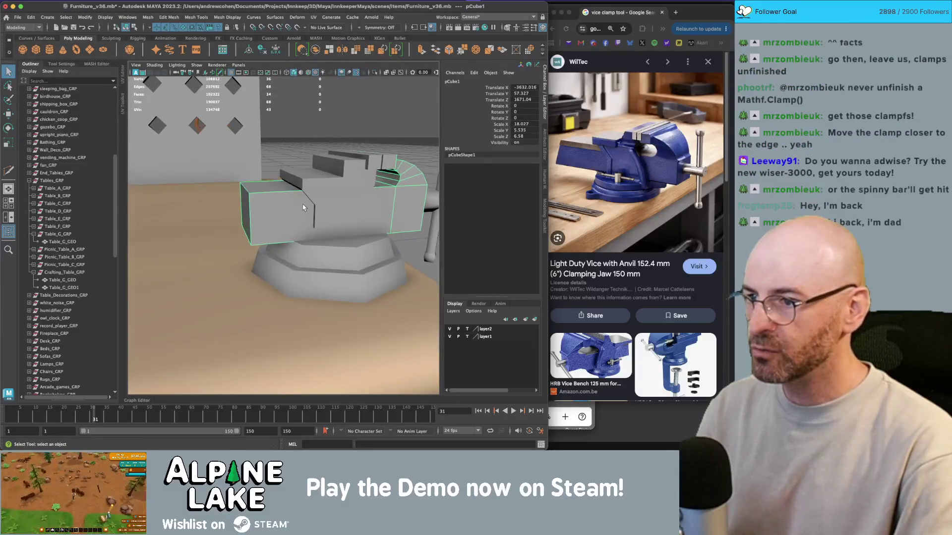
pyautogui.click(365, 158)
pyautogui.moveTo(323, 155); pyautogui.dragTo(235, 161)
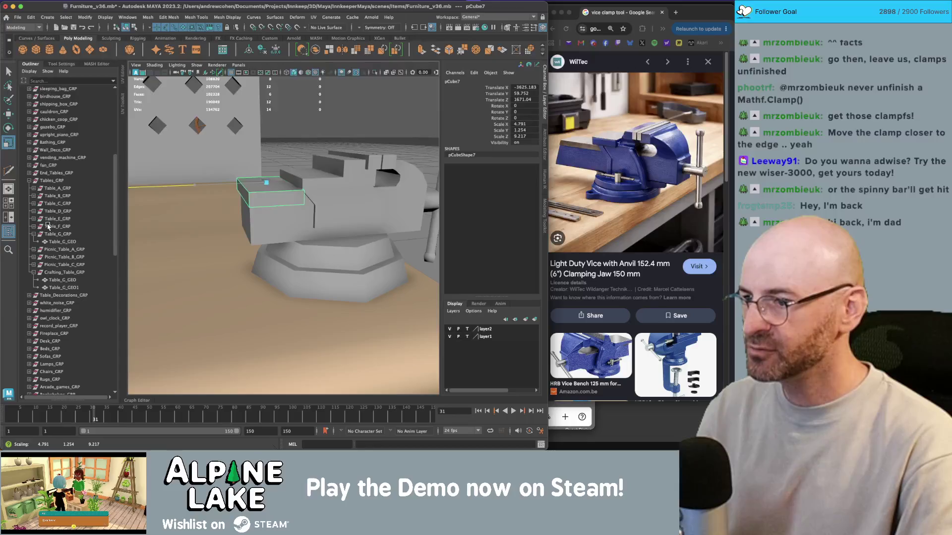
pyautogui.moveTo(242, 187)
pyautogui.keyDown('alt'); pyautogui.mouseDown()
pyautogui.moveTo(267, 193)
pyautogui.moveTo(307, 163)
pyautogui.moveTo(302, 149)
pyautogui.moveTo(294, 169)
pyautogui.moveTo(339, 183)
pyautogui.mouseUp(); pyautogui.keyUp('alt')
pyautogui.click(310, 131)
pyautogui.scroll(5, 339, 184)
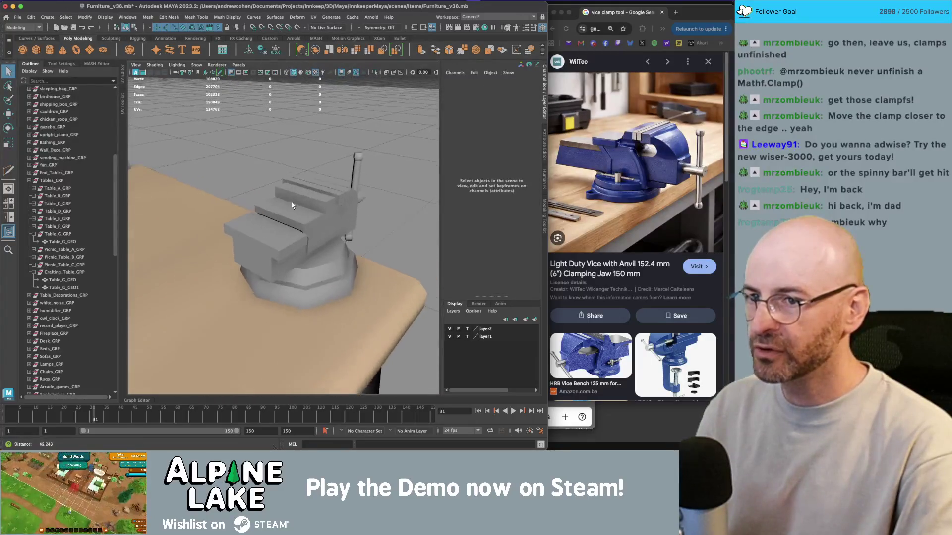
pyautogui.click(304, 216)
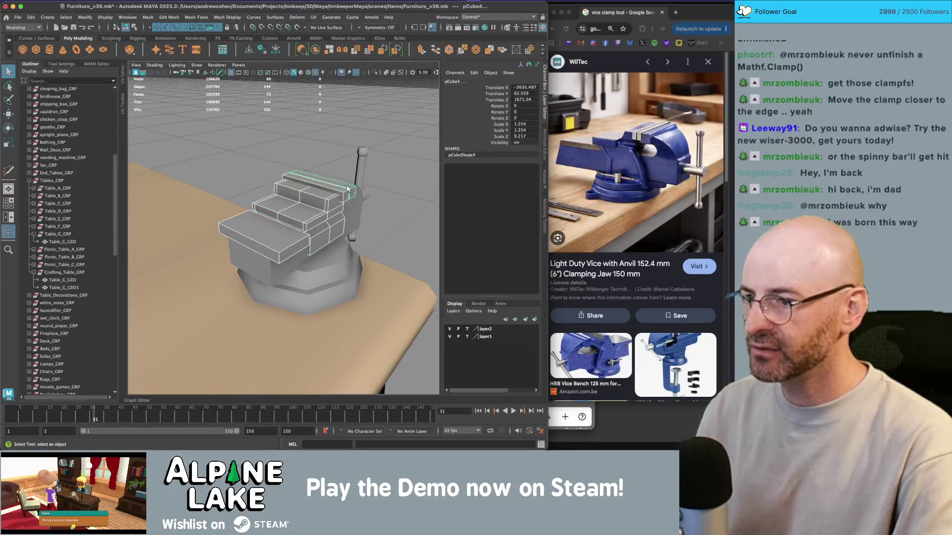
# Step: Assign the metal material to the vise handle bar and base cylinder
pyautogui.click(361, 174)
pyautogui.click(335, 265)
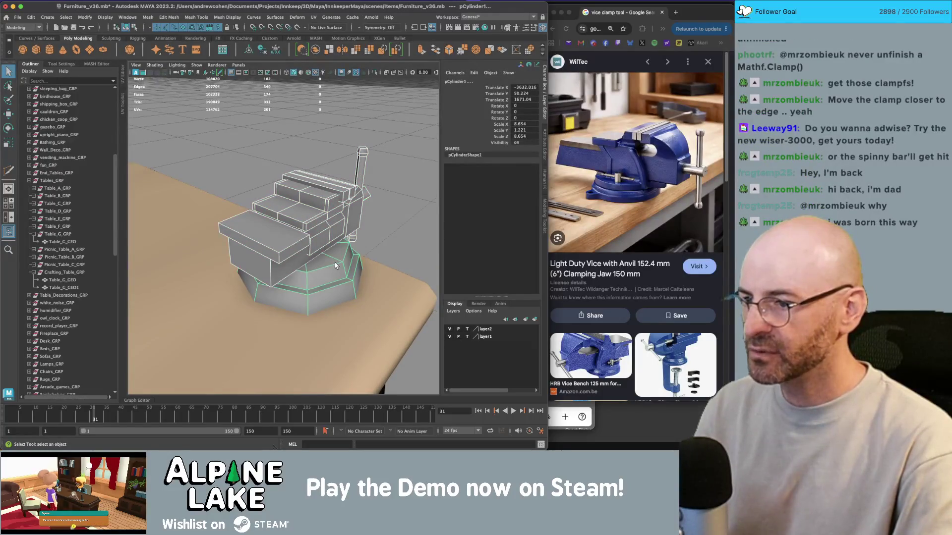
pyautogui.rightClick(332, 219)
pyautogui.moveTo(330, 424)
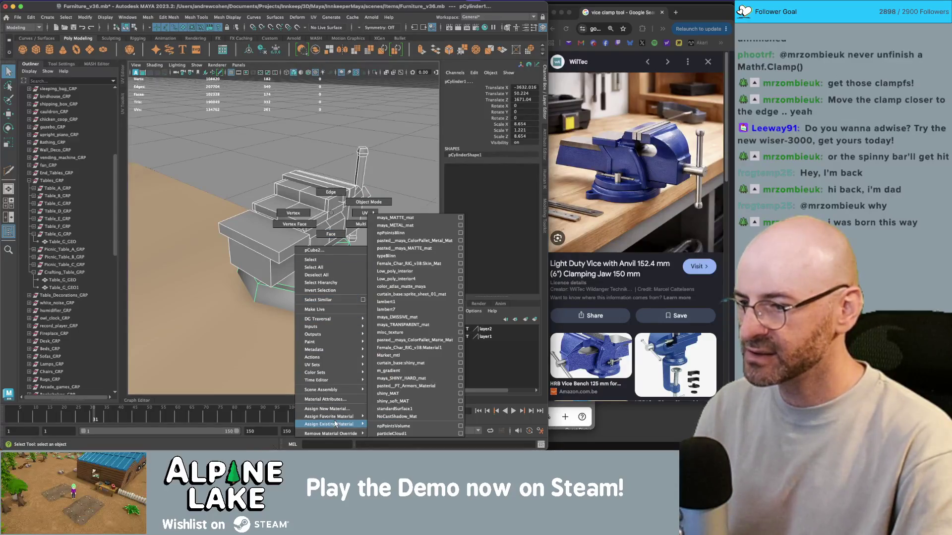
pyautogui.click(412, 225)
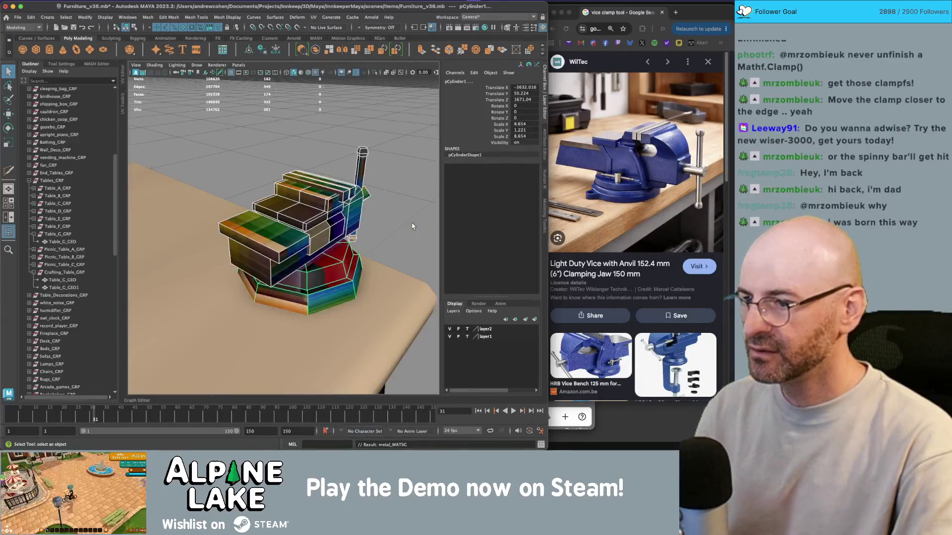
# Step: Give all faces of the vise base a planar UV projection
pyautogui.hotkey('alt', 'u')
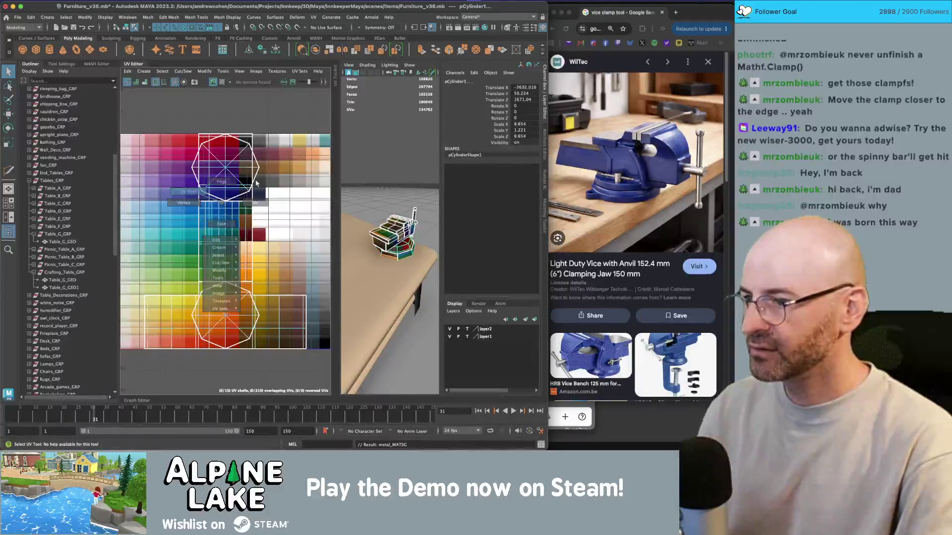
pyautogui.moveTo(151, 135); pyautogui.dragTo(310, 290)
pyautogui.click(143, 71)
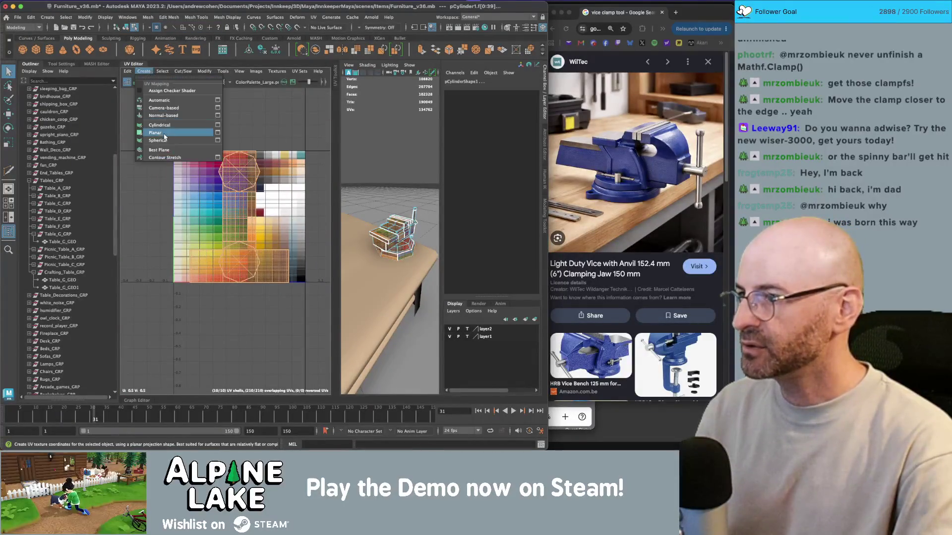
pyautogui.click(165, 134)
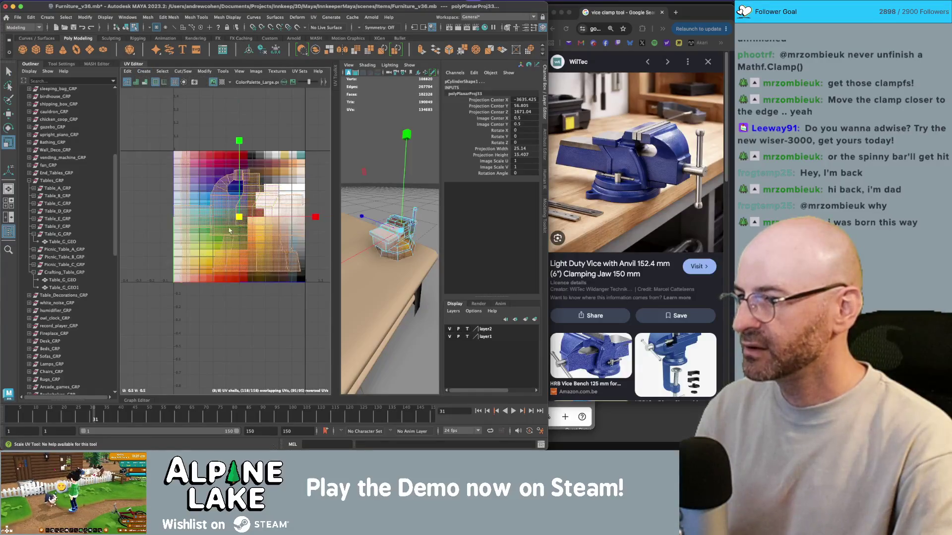
# Step: Move and scale the vise's UV shells down onto the red palette row
pyautogui.press('q')
pyautogui.scroll(4, 233, 238)
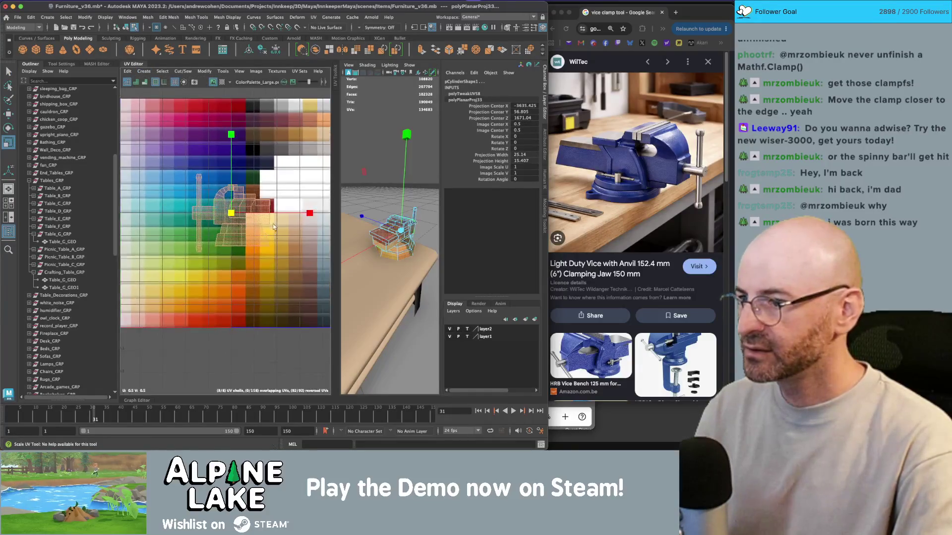
pyautogui.click(262, 216)
pyautogui.click(242, 202)
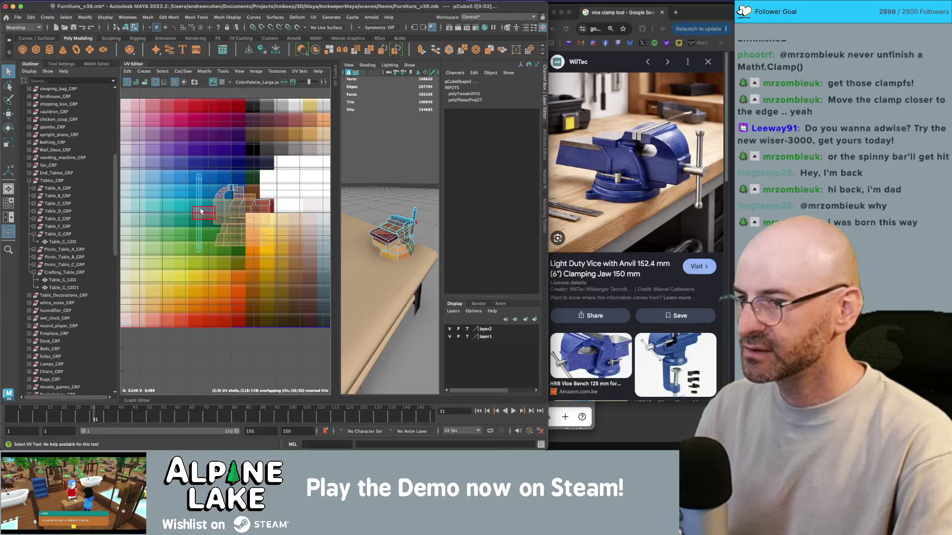
pyautogui.press('w')
pyautogui.moveTo(266, 212)
pyautogui.mouseDown()
pyautogui.moveTo(220, 284)
pyautogui.moveTo(215, 318)
pyautogui.mouseUp()
pyautogui.press('r')
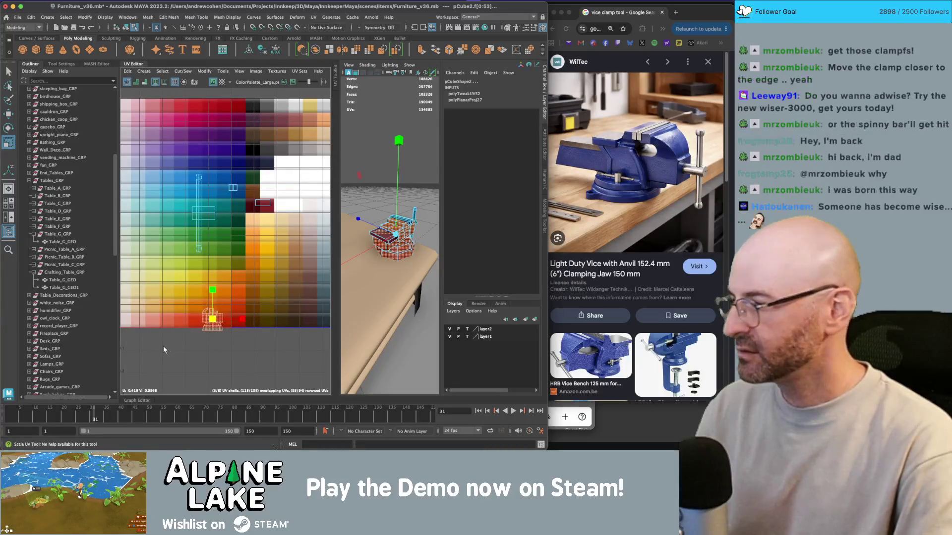
pyautogui.keyDown('alt'); pyautogui.moveTo(204, 307); pyautogui.dragTo(211, 290, button='middle'); pyautogui.keyUp('alt')
pyautogui.scroll(2, 211, 290)
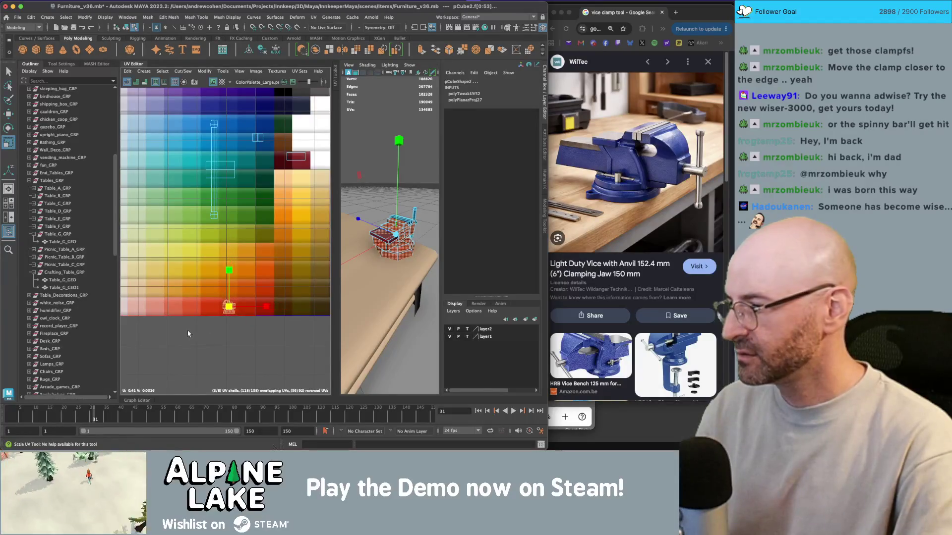
pyautogui.scroll(-3, 188, 300)
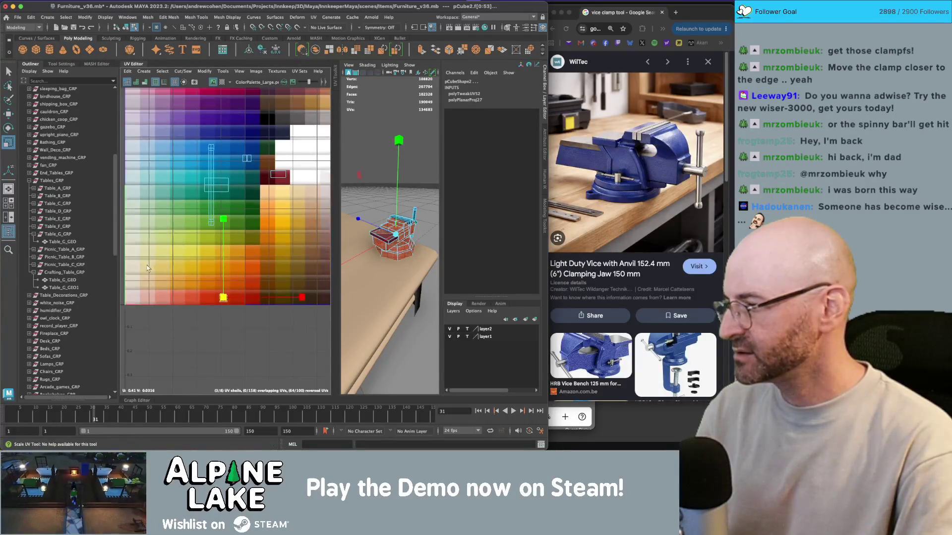
pyautogui.press('q')
pyautogui.click(197, 219)
# Step: Move a vise part's UV shell onto the grey-white palette cells
pyautogui.press('w')
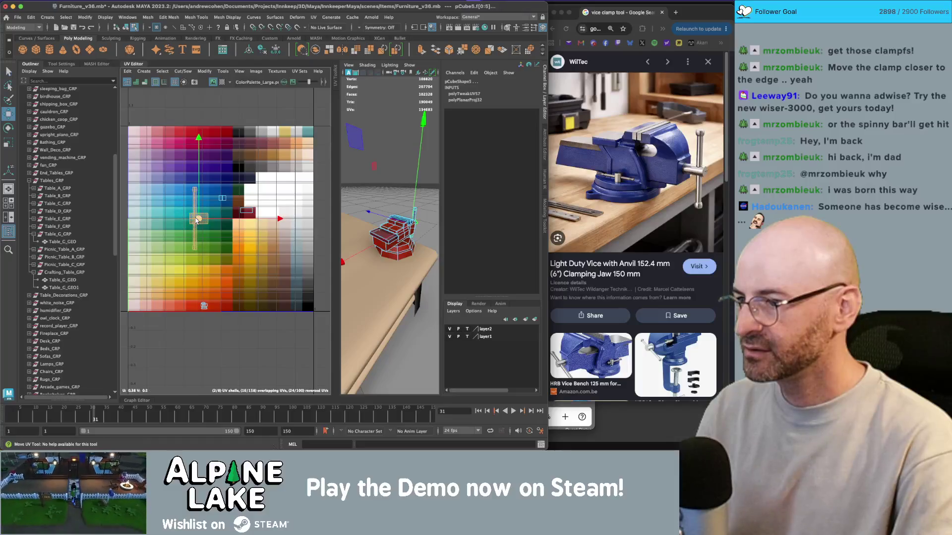
pyautogui.moveTo(196, 221); pyautogui.dragTo(284, 173)
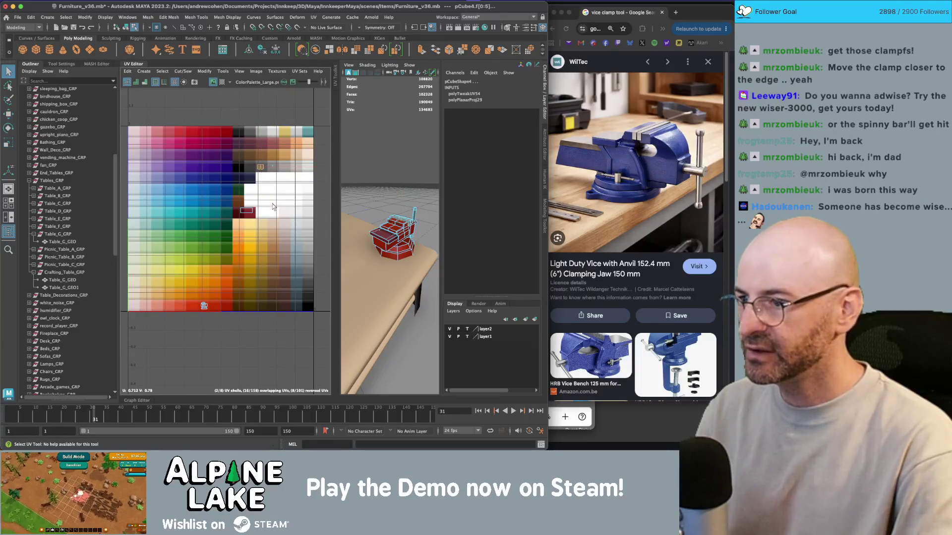
pyautogui.click(253, 213)
pyautogui.press('w')
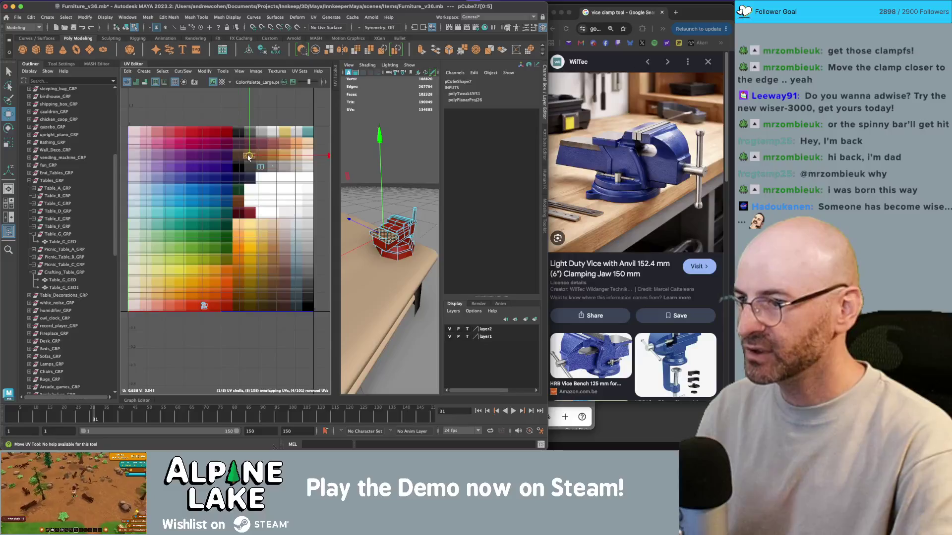
# Step: Shift the vise handle's face UVs right on the palette, then deselect the handle
pyautogui.press('q')
pyautogui.click(357, 164)
pyautogui.moveTo(357, 164)
pyautogui.keyDown('alt'); pyautogui.mouseDown()
pyautogui.moveTo(347, 171)
pyautogui.moveTo(400, 186)
pyautogui.mouseUp(); pyautogui.keyUp('alt')
pyautogui.scroll(3, 400, 185)
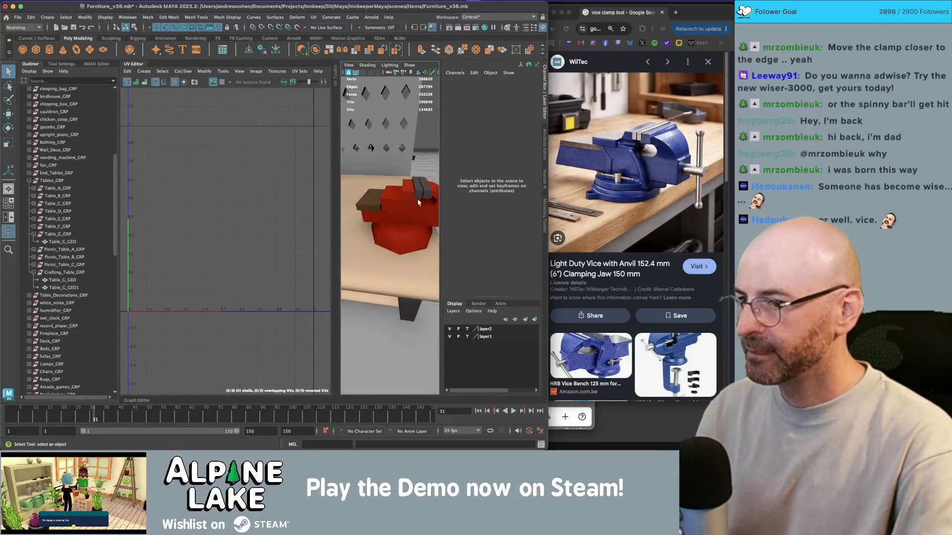
pyautogui.click(420, 192)
pyautogui.moveTo(275, 201)
pyautogui.mouseDown(button='right')
pyautogui.moveTo(276, 218)
pyautogui.moveTo(293, 173)
pyautogui.mouseUp(button='right')
pyautogui.press('w')
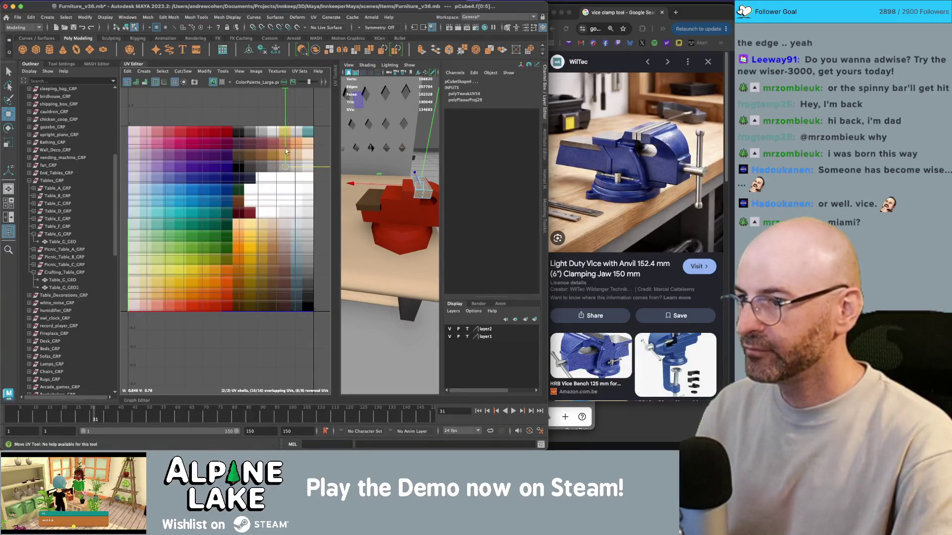
pyautogui.moveTo(301, 170); pyautogui.dragTo(310, 170)
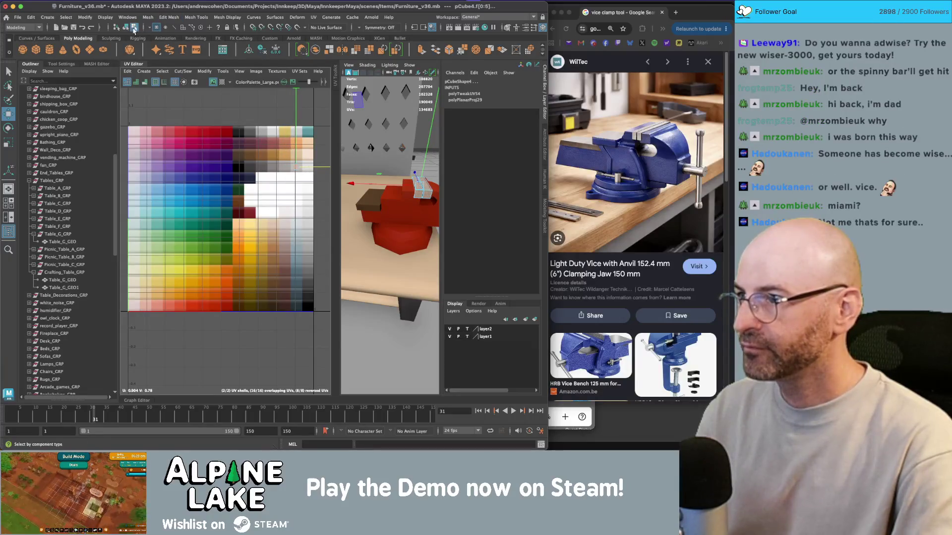
pyautogui.click(125, 27)
pyautogui.scroll(-3, 384, 150)
pyautogui.click(401, 129)
pyautogui.scroll(3, 401, 129)
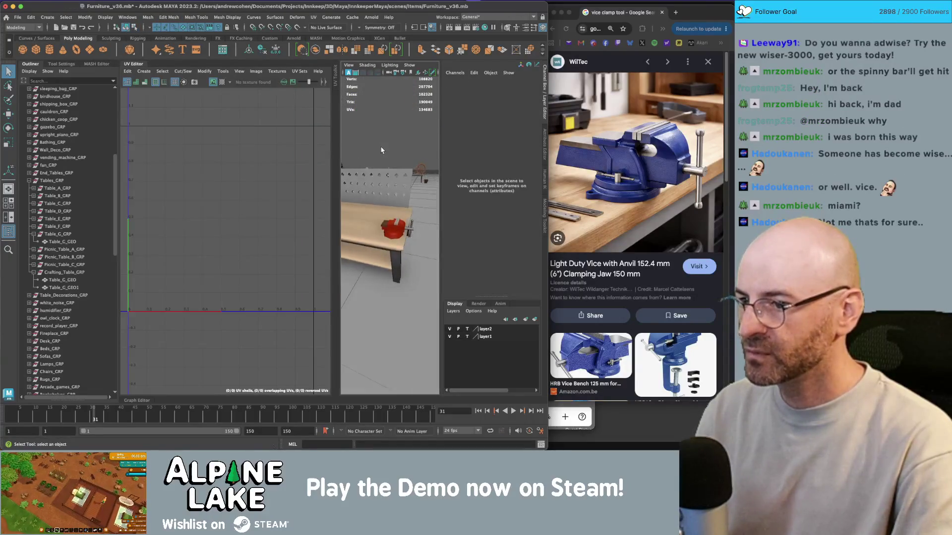
# Step: Close the UV Editor and slide the central red and brown blocks slightly along X
pyautogui.click(130, 65)
pyautogui.scroll(-5, 243, 161)
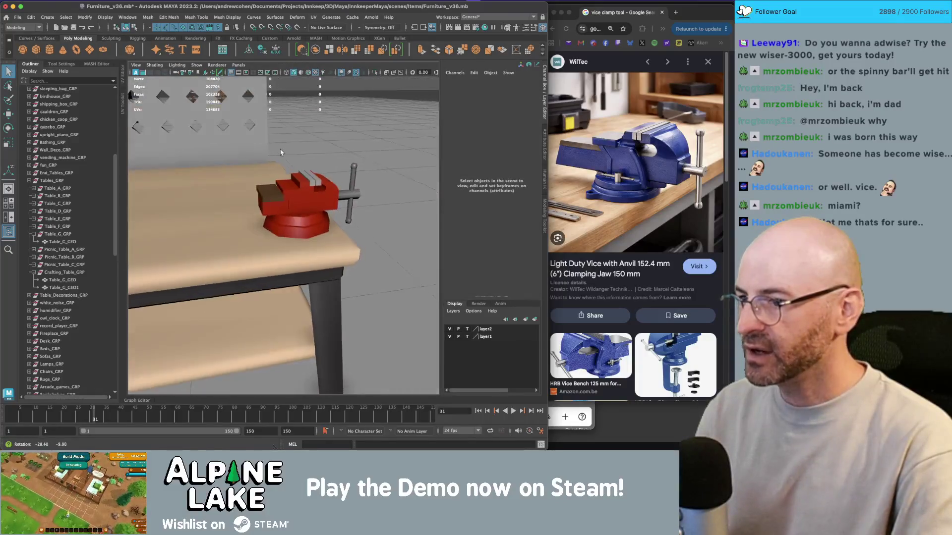
pyautogui.moveTo(243, 160)
pyautogui.keyDown('alt'); pyautogui.mouseDown()
pyautogui.moveTo(262, 184)
pyautogui.moveTo(297, 194)
pyautogui.mouseUp(); pyautogui.keyUp('alt')
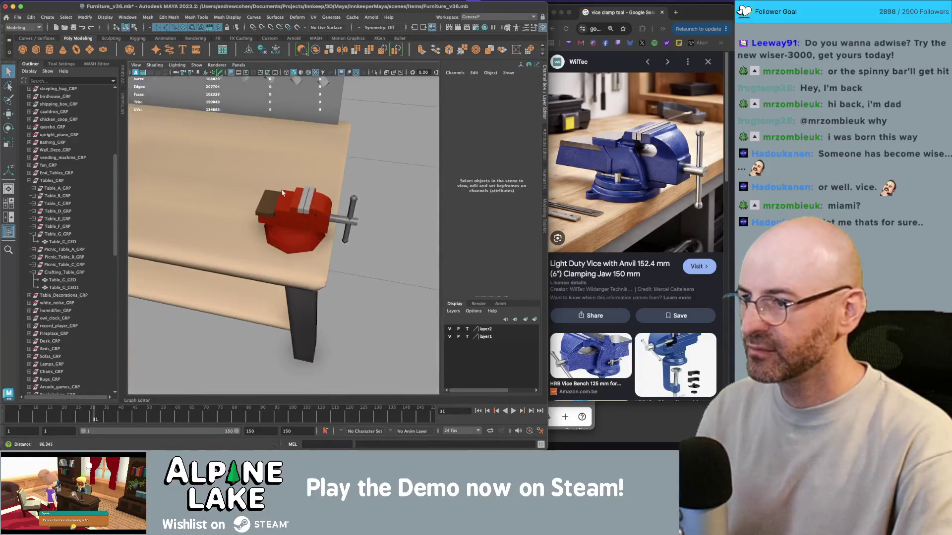
pyautogui.click(300, 195)
pyautogui.scroll(3, 303, 196)
pyautogui.click(303, 196)
pyautogui.keyDown('shift'); pyautogui.click(264, 188); pyautogui.keyUp('shift')
pyautogui.press('w')
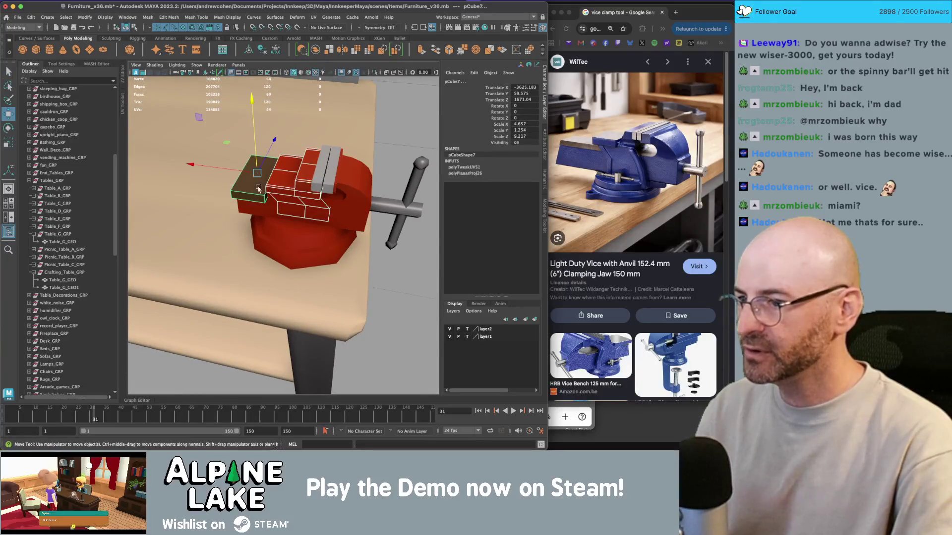
pyautogui.moveTo(241, 177); pyautogui.dragTo(234, 176)
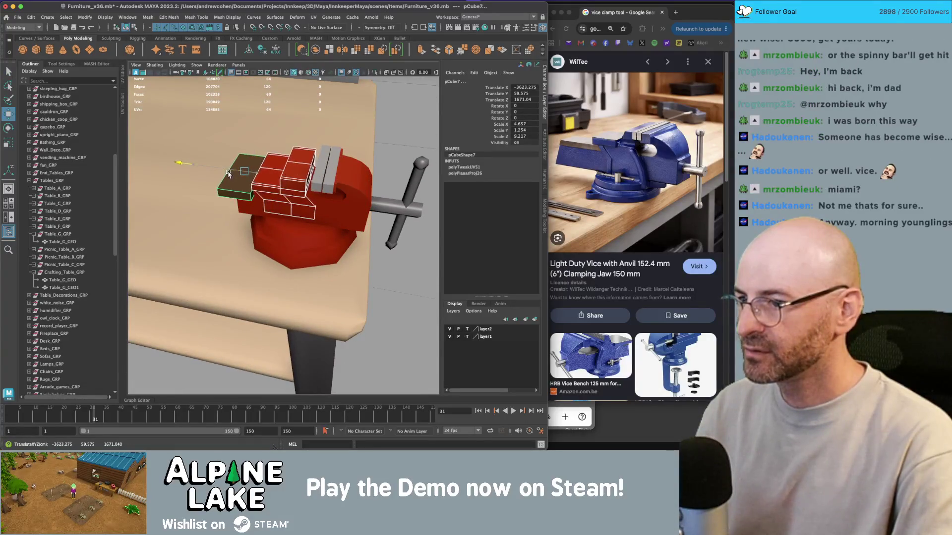
pyautogui.moveTo(271, 158)
pyautogui.mouseDown()
pyautogui.moveTo(262, 157)
pyautogui.moveTo(303, 191)
pyautogui.mouseUp()
pyautogui.scroll(-5, 267, 158)
pyautogui.press('q')
# Step: Select the jaw bar, brick-like block and round jaw while orbiting the vise
pyautogui.click(230, 142)
pyautogui.scroll(5, 286, 179)
pyautogui.click(306, 194)
pyautogui.scroll(5, 305, 194)
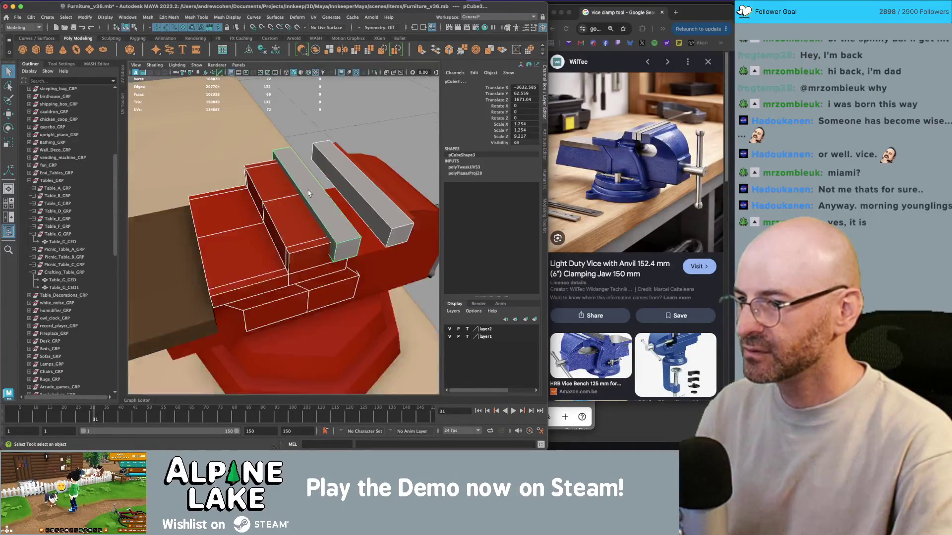
pyautogui.scroll(-3, 285, 238)
pyautogui.click(285, 239)
pyautogui.click(286, 238)
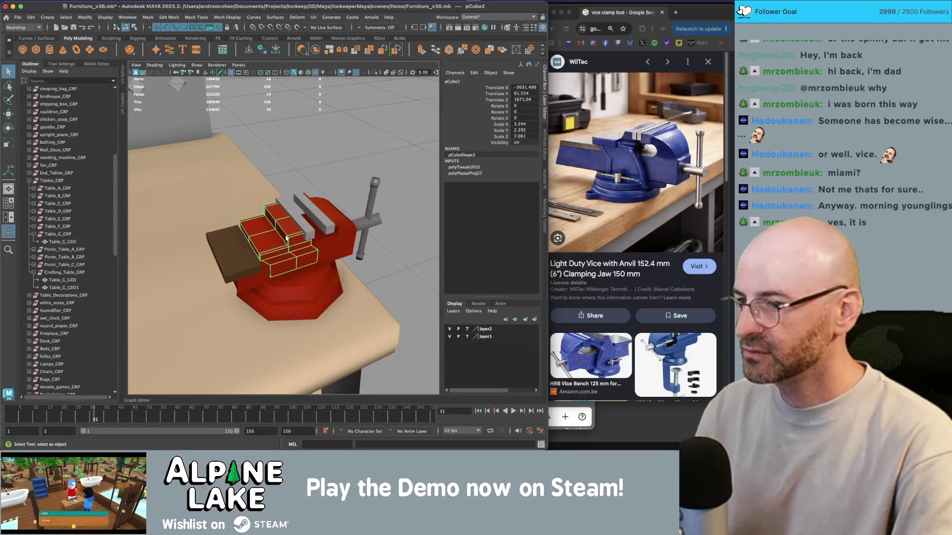
pyautogui.moveTo(291, 238)
pyautogui.keyDown('alt'); pyautogui.mouseDown()
pyautogui.moveTo(324, 251)
pyautogui.moveTo(232, 179)
pyautogui.moveTo(258, 213)
pyautogui.mouseUp(); pyautogui.keyUp('alt')
pyautogui.keyDown('shift'); pyautogui.click(325, 251); pyautogui.keyUp('shift')
pyautogui.keyDown('alt'); pyautogui.moveTo(258, 213); pyautogui.dragTo(263, 221, button='right'); pyautogui.keyUp('alt')
pyautogui.moveTo(262, 222)
pyautogui.keyDown('alt'); pyautogui.mouseDown()
pyautogui.moveTo(298, 277)
pyautogui.moveTo(340, 268)
pyautogui.mouseUp(); pyautogui.keyUp('alt')
# Step: Isolate the base cylinder pCylinder1 in the viewport
pyautogui.click(307, 297)
pyautogui.hotkey('ctrl', '1')
pyautogui.press('4')
pyautogui.press('5')
pyautogui.moveTo(338, 269); pyautogui.dragTo(341, 280, button='right')
# Step: Delete the bottom cap faces of the base cylinder
pyautogui.rightClick(349, 273)
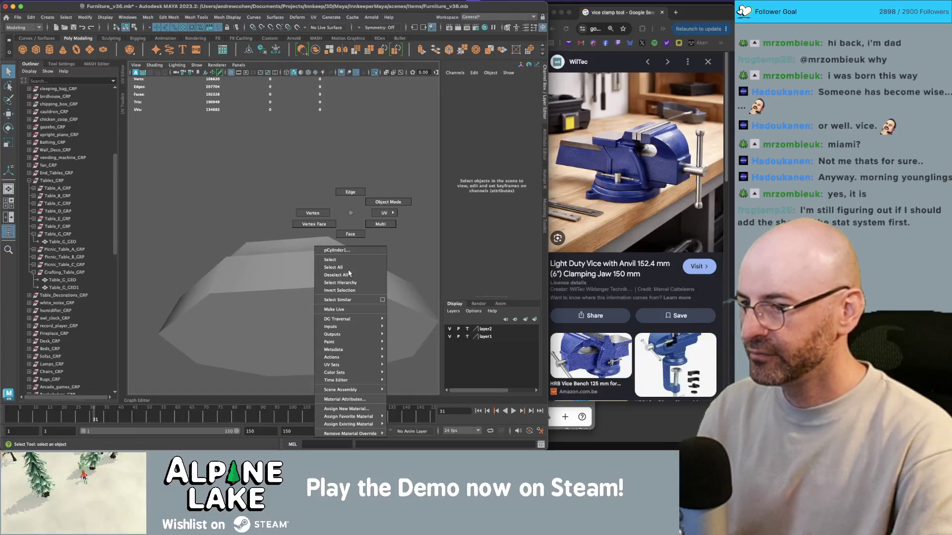
pyautogui.click(350, 234)
pyautogui.click(329, 305)
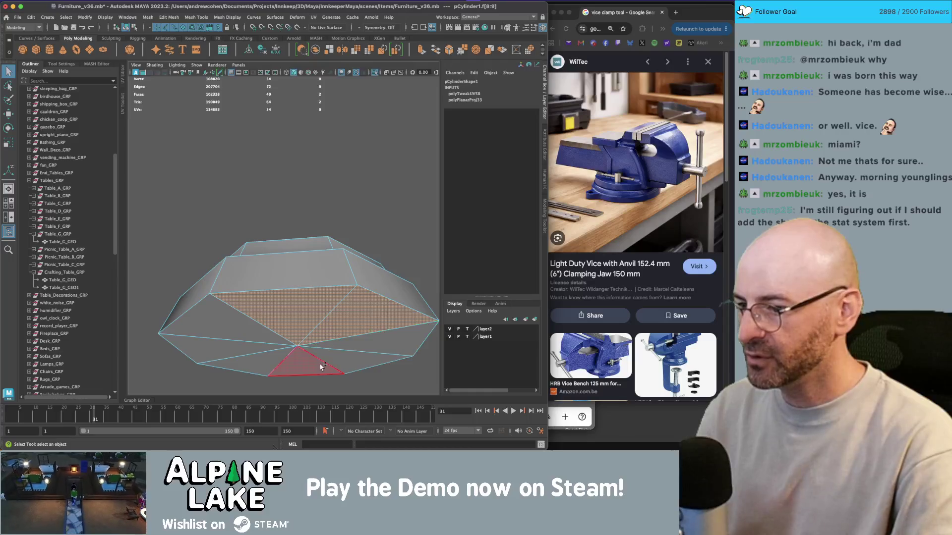
pyautogui.keyDown('shift'); pyautogui.click(321, 367); pyautogui.keyUp('shift')
pyautogui.keyDown('shift'); pyautogui.click(361, 342); pyautogui.keyUp('shift')
pyautogui.keyDown('shift'); pyautogui.click(213, 342); pyautogui.keyUp('shift')
pyautogui.keyDown('shift'); pyautogui.click(255, 354); pyautogui.keyUp('shift')
pyautogui.press('Delete')
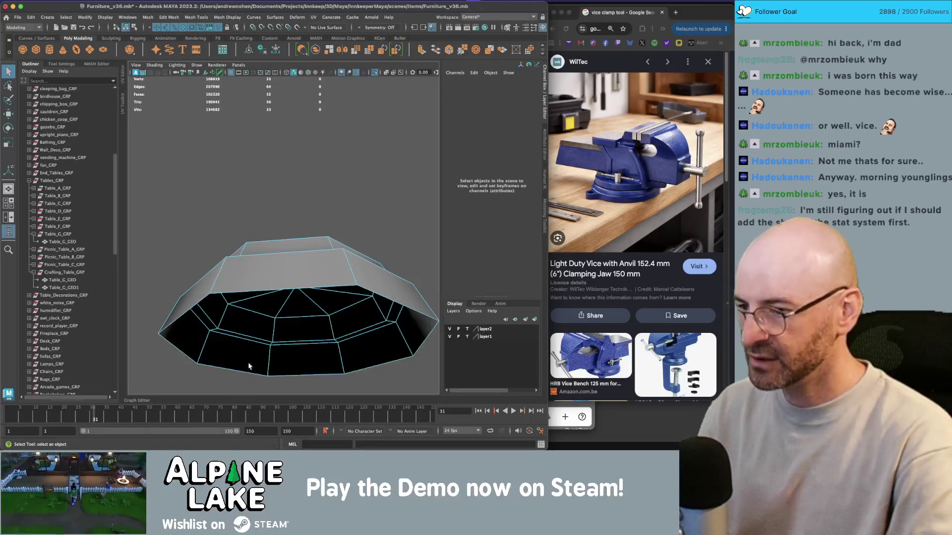
pyautogui.keyDown('alt'); pyautogui.moveTo(277, 268); pyautogui.dragTo(264, 234); pyautogui.keyUp('alt')
# Step: Exit isolate mode and apply Soften Edge to the base cylinder
pyautogui.click(133, 30)
pyautogui.hotkey('ctrl', '1')
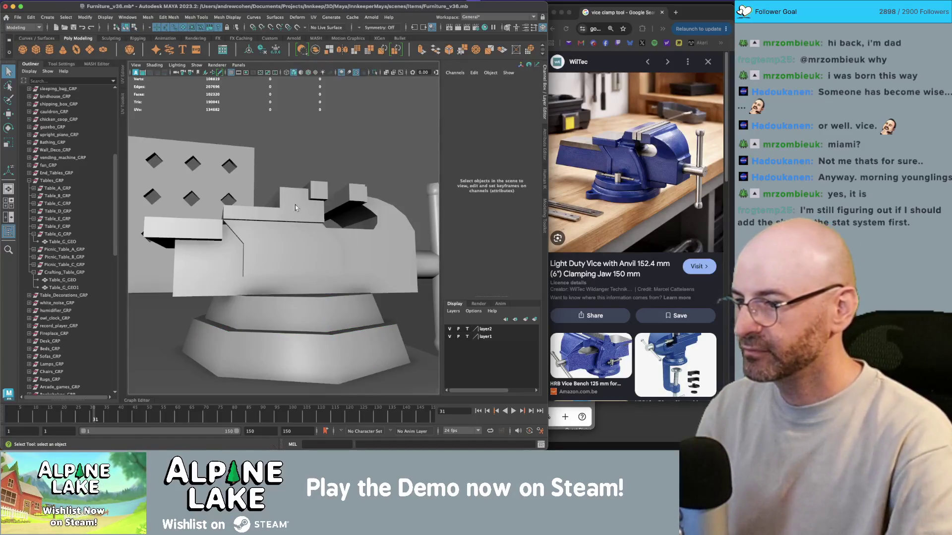
pyautogui.keyDown('alt'); pyautogui.moveTo(295, 202); pyautogui.dragTo(303, 322); pyautogui.keyUp('alt')
pyautogui.click(303, 322)
pyautogui.click(197, 17)
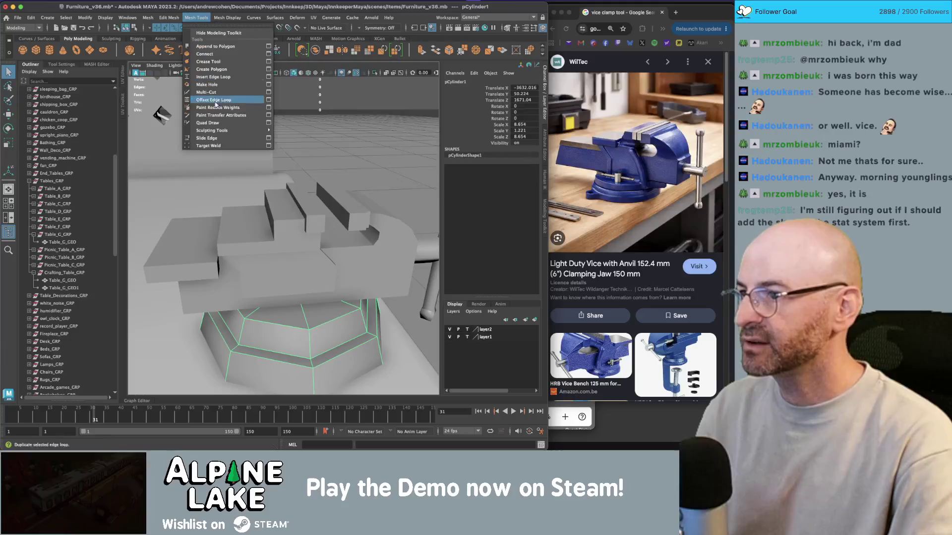
pyautogui.moveTo(168, 18)
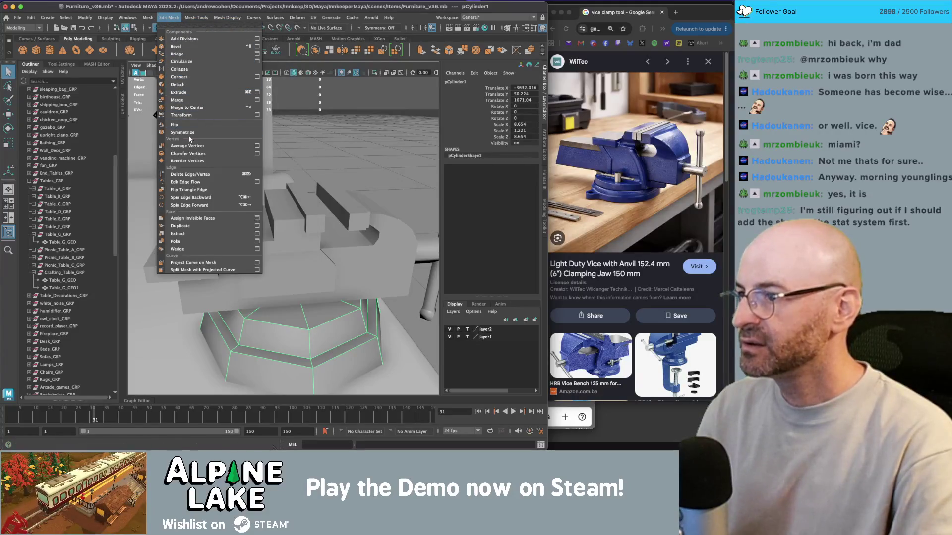
pyautogui.moveTo(226, 19)
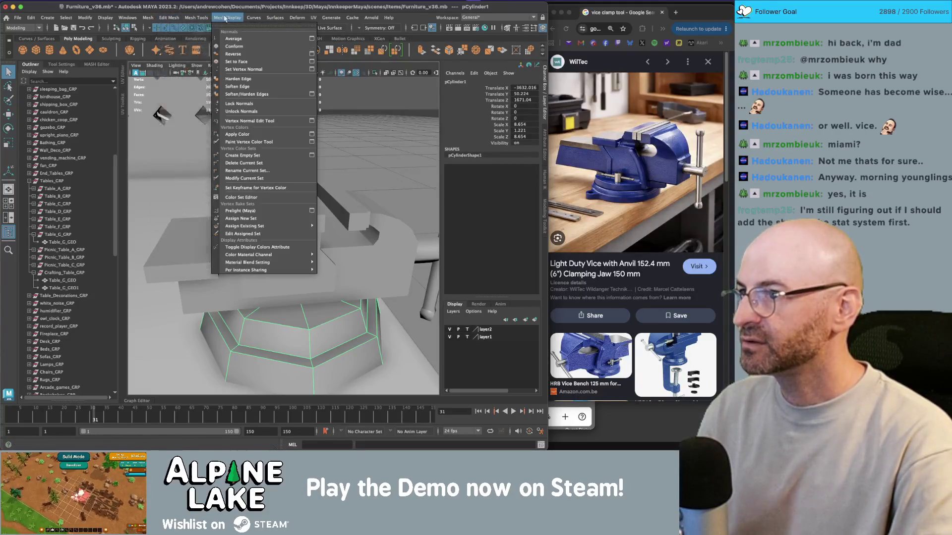
pyautogui.click(245, 86)
# Step: Soften a selected edge of the vise base as well
pyautogui.click(322, 322)
pyautogui.moveTo(313, 213); pyautogui.dragTo(307, 284, button='right')
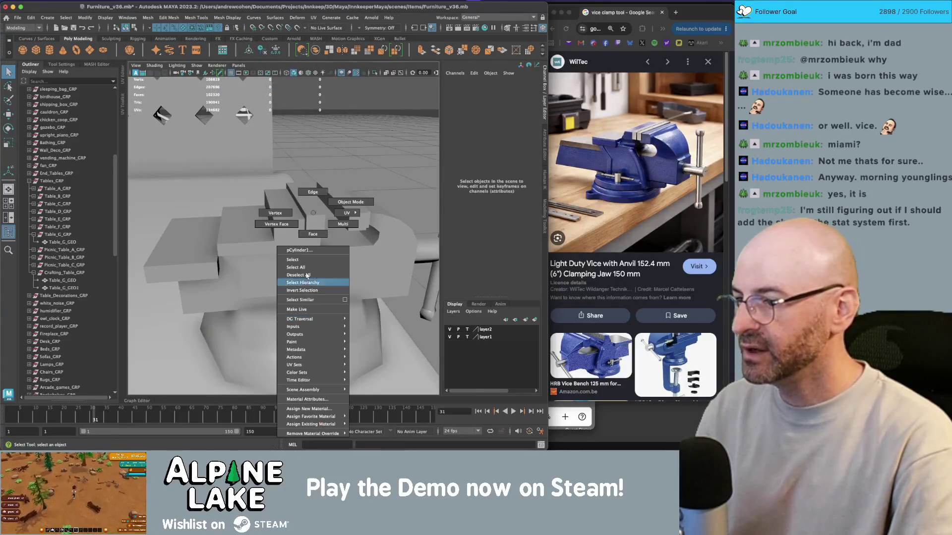
pyautogui.moveTo(299, 195); pyautogui.dragTo(308, 195, button='right')
pyautogui.click(281, 354)
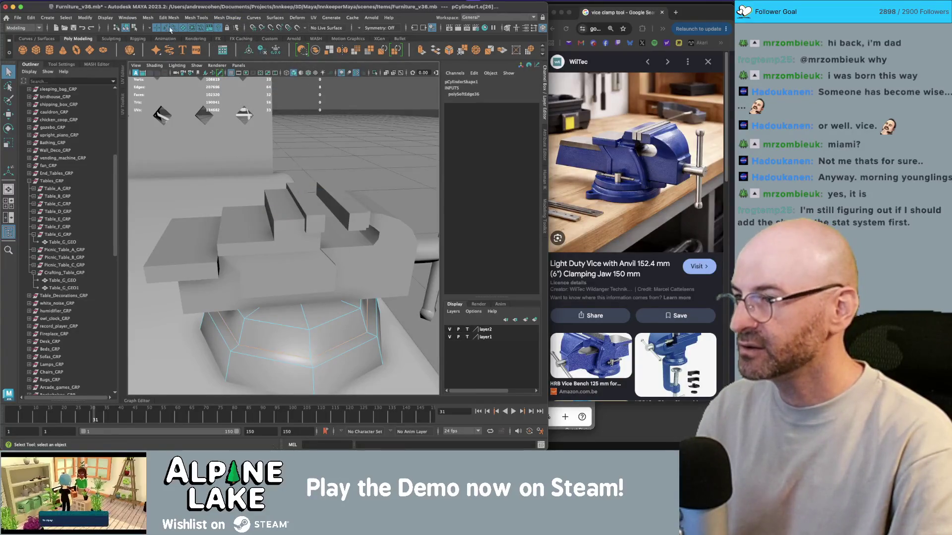
pyautogui.click(193, 18)
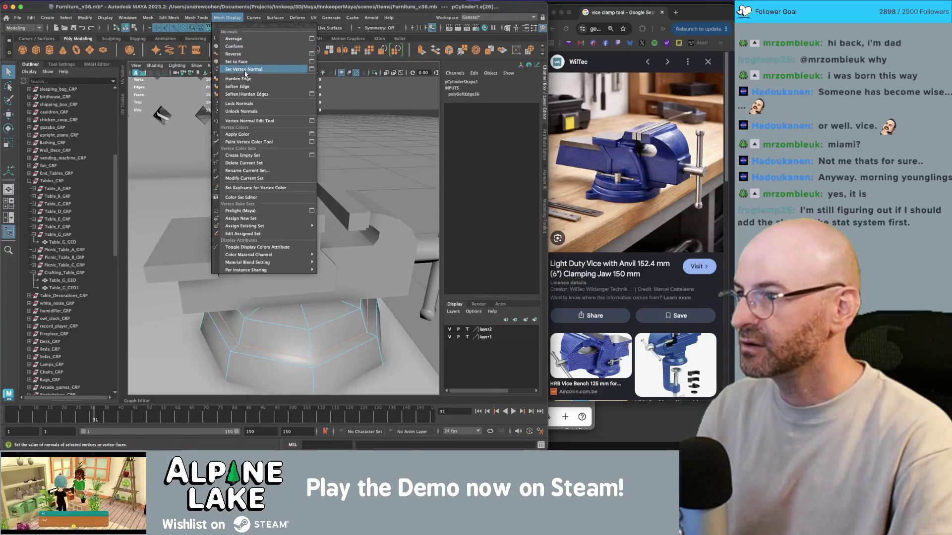
pyautogui.click(244, 78)
# Step: Clear the edge selection and select the round jaw piece and thin jaw bar
pyautogui.scroll(-3, 225, 127)
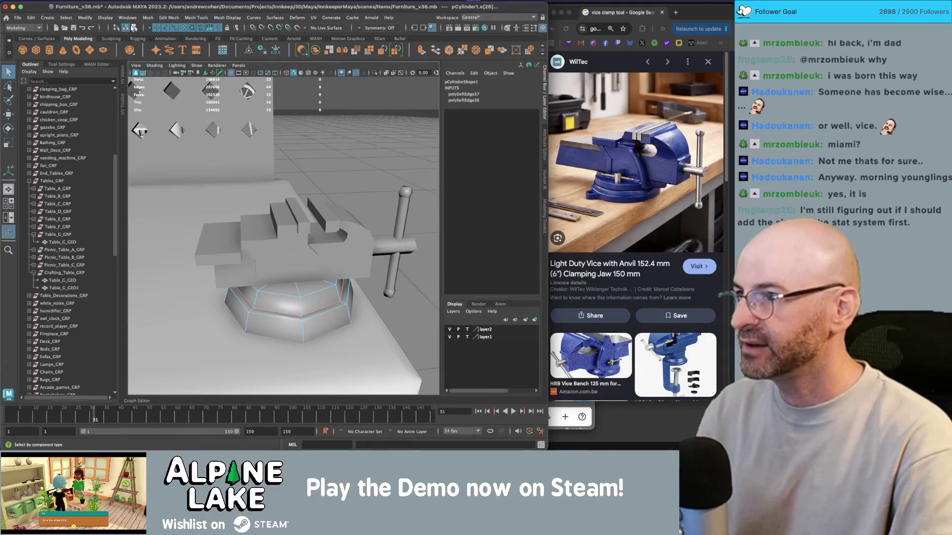
pyautogui.click(133, 28)
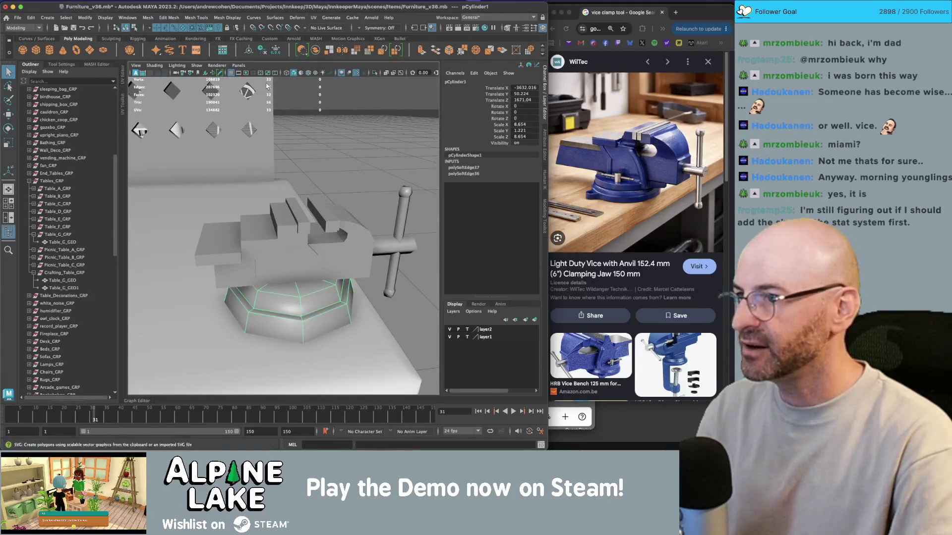
pyautogui.scroll(-3, 262, 153)
pyautogui.scroll(5, 271, 248)
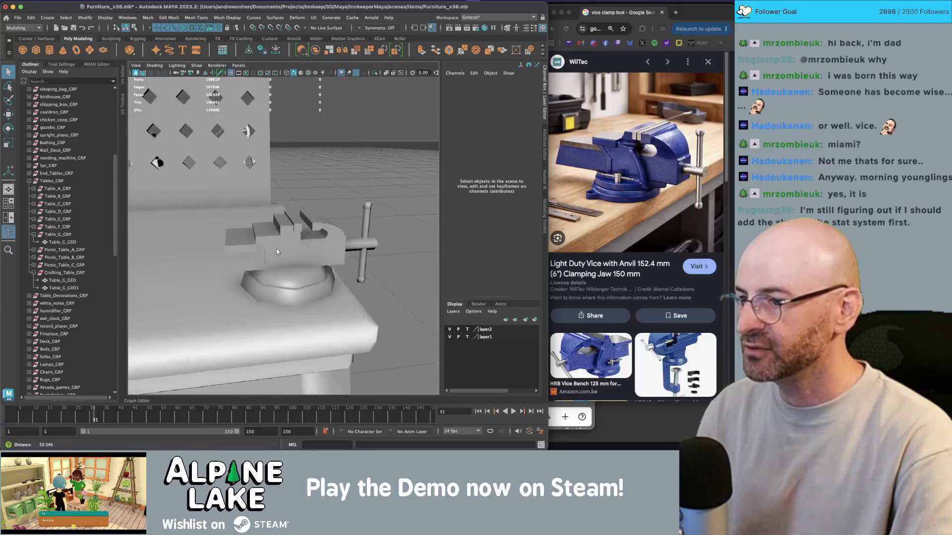
pyautogui.click(330, 230)
pyautogui.click(331, 229)
pyautogui.keyDown('shift'); pyautogui.click(304, 222); pyautogui.keyUp('shift')
pyautogui.keyDown('alt'); pyautogui.moveTo(236, 143); pyautogui.dragTo(325, 194); pyautogui.keyUp('alt')
pyautogui.moveTo(314, 153)
pyautogui.keyDown('alt'); pyautogui.mouseDown()
pyautogui.moveTo(323, 181)
pyautogui.moveTo(288, 194)
pyautogui.moveTo(338, 237)
pyautogui.mouseUp(); pyautogui.keyUp('alt')
pyautogui.click(338, 237)
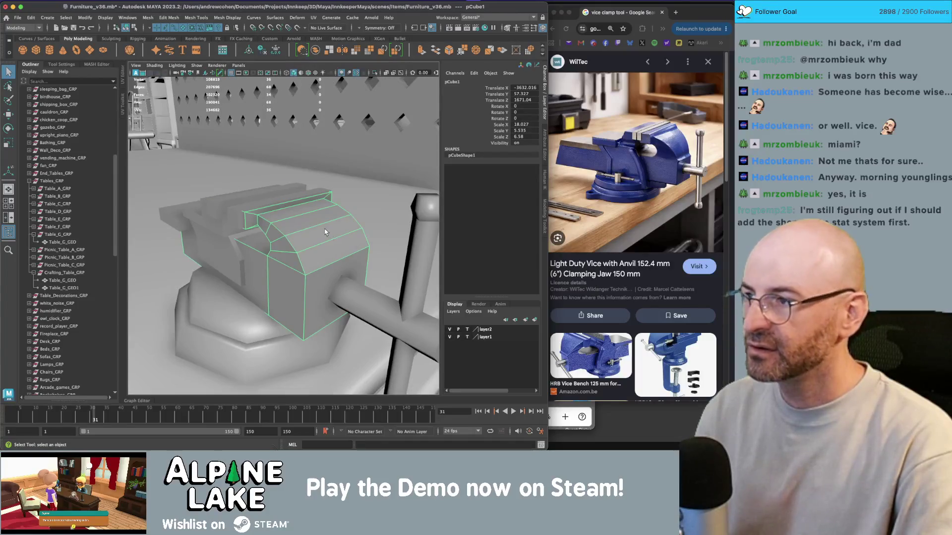
pyautogui.click(196, 17)
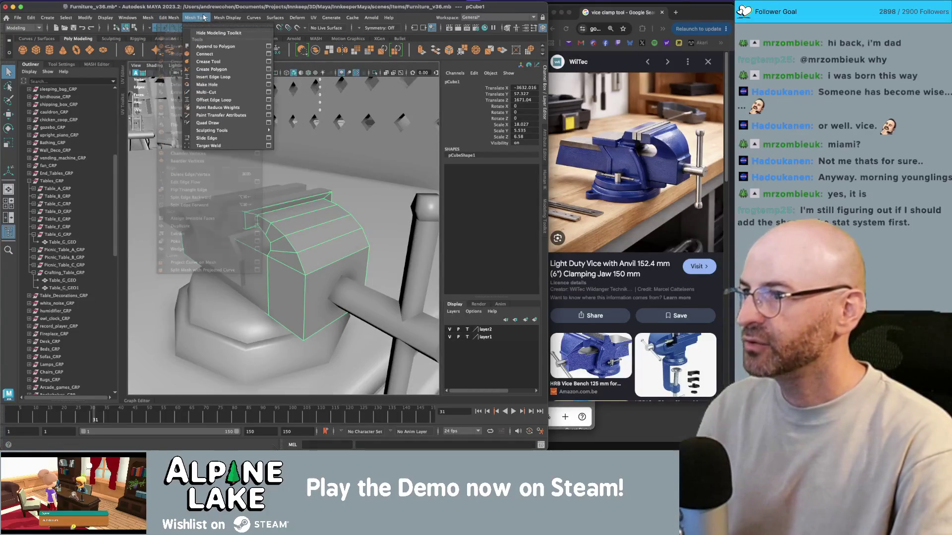
pyautogui.click(313, 94)
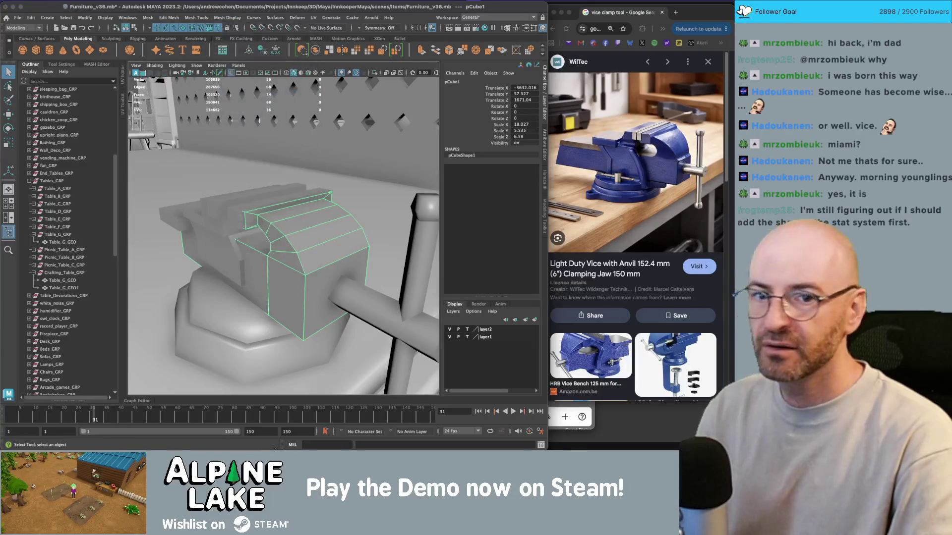
pyautogui.click(506, 289)
pyautogui.click(555, 291)
pyautogui.click(377, 233)
pyautogui.moveTo(376, 233)
pyautogui.keyDown('alt'); pyautogui.mouseDown()
pyautogui.moveTo(260, 255)
pyautogui.moveTo(283, 240)
pyautogui.moveTo(262, 257)
pyautogui.moveTo(212, 258)
pyautogui.moveTo(243, 249)
pyautogui.mouseUp(); pyautogui.keyUp('alt')
pyautogui.click(323, 234)
pyautogui.click(260, 255)
pyautogui.click(212, 257)
pyautogui.moveTo(243, 249); pyautogui.dragTo(243, 272, button='right')
pyautogui.click(224, 246)
pyautogui.press('w')
pyautogui.keyDown('alt'); pyautogui.moveTo(224, 247); pyautogui.dragTo(220, 241); pyautogui.keyUp('alt')
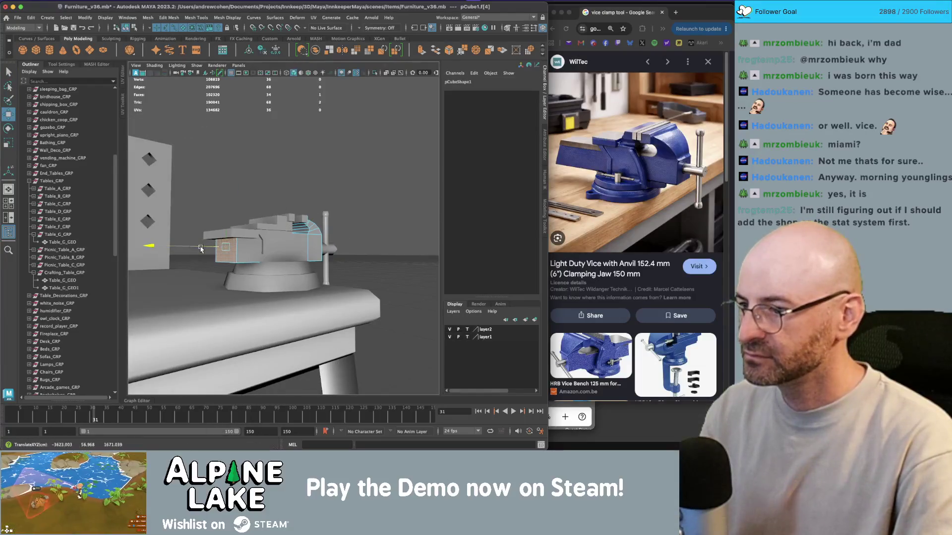
pyautogui.moveTo(217, 253); pyautogui.dragTo(212, 199, button='right')
pyautogui.click(207, 264)
pyautogui.keyDown('alt'); pyautogui.moveTo(195, 266); pyautogui.dragTo(178, 268); pyautogui.keyUp('alt')
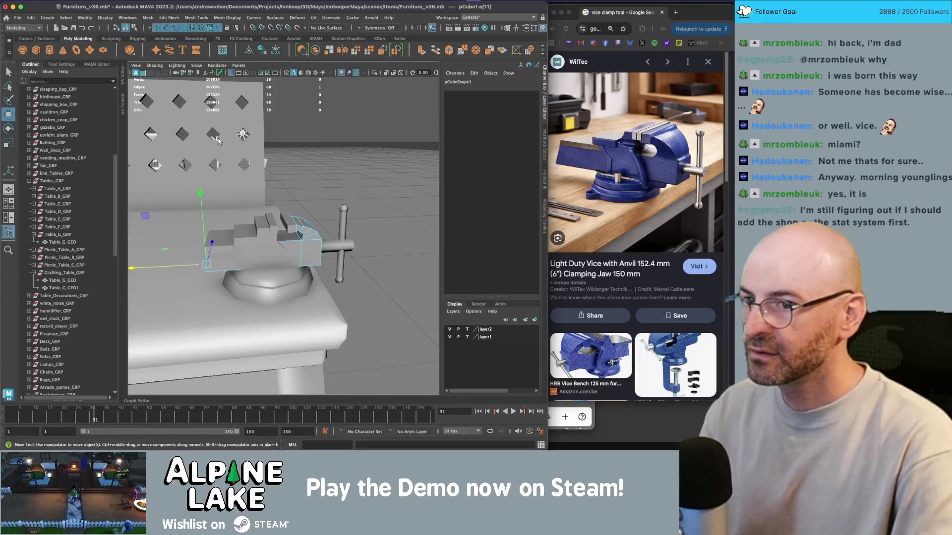
# Step: Select edges of the jaw slab in edge mode, then return to object mode
pyautogui.keyDown('alt'); pyautogui.moveTo(211, 117); pyautogui.dragTo(241, 193); pyautogui.keyUp('alt')
pyautogui.click(239, 257)
pyautogui.moveTo(230, 213); pyautogui.dragTo(230, 250, button='right')
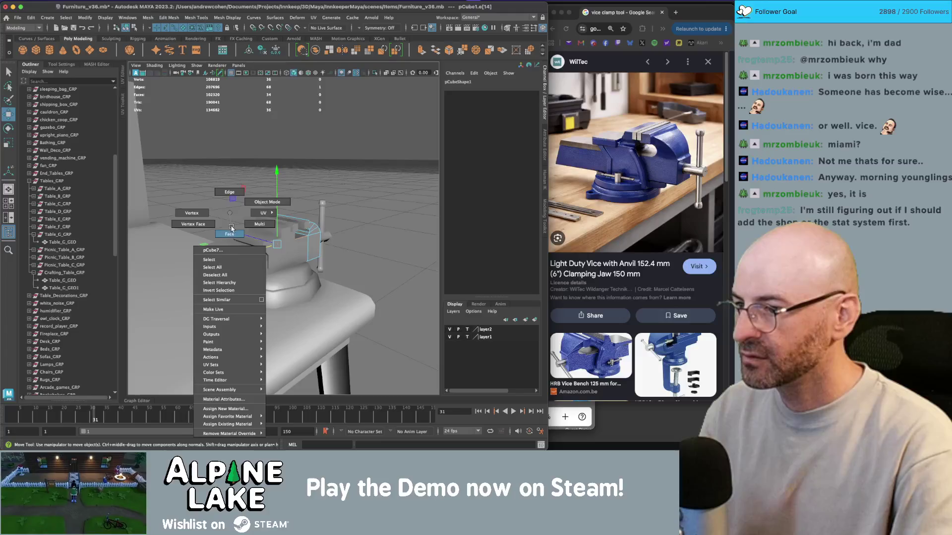
pyautogui.click(244, 209)
pyautogui.moveTo(226, 213); pyautogui.dragTo(222, 263, button='right')
pyautogui.moveTo(225, 213); pyautogui.dragTo(224, 193, button='right')
pyautogui.click(224, 255)
pyautogui.keyDown('alt'); pyautogui.moveTo(225, 254); pyautogui.dragTo(163, 233); pyautogui.keyUp('alt')
pyautogui.click(216, 243)
pyautogui.press('w')
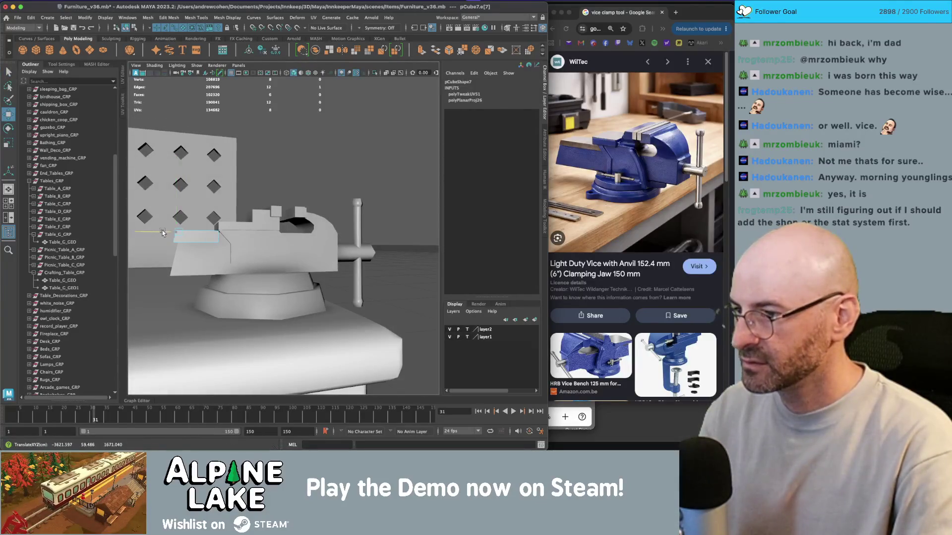
pyautogui.click(134, 28)
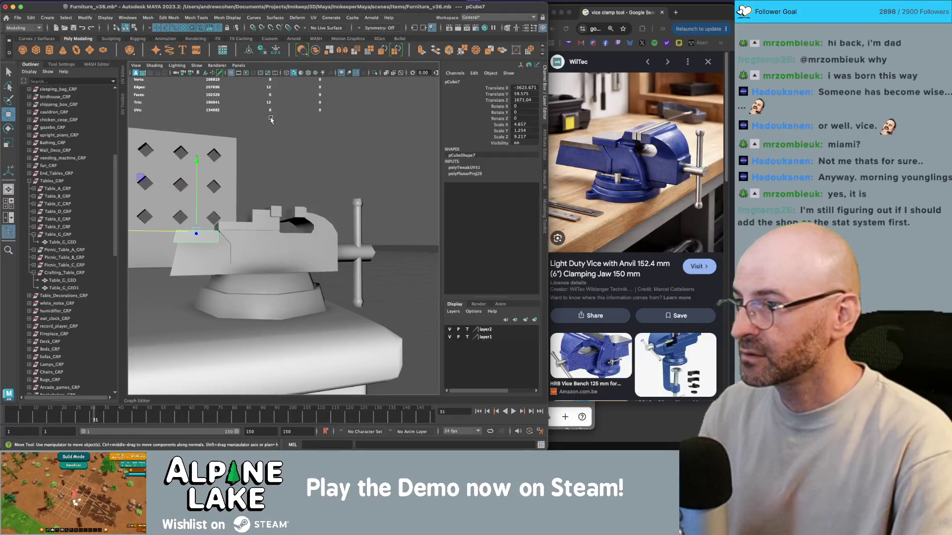
# Step: Switch to textured display (6) and select the top jaw block pCube2
pyautogui.moveTo(295, 123)
pyautogui.keyDown('alt'); pyautogui.mouseDown()
pyautogui.moveTo(300, 206)
pyautogui.moveTo(243, 197)
pyautogui.moveTo(337, 205)
pyautogui.moveTo(276, 237)
pyautogui.moveTo(309, 211)
pyautogui.mouseUp(); pyautogui.keyUp('alt')
pyautogui.scroll(3, 300, 206)
pyautogui.press('4')
pyautogui.press('6')
pyautogui.scroll(2, 298, 223)
pyautogui.click(268, 228)
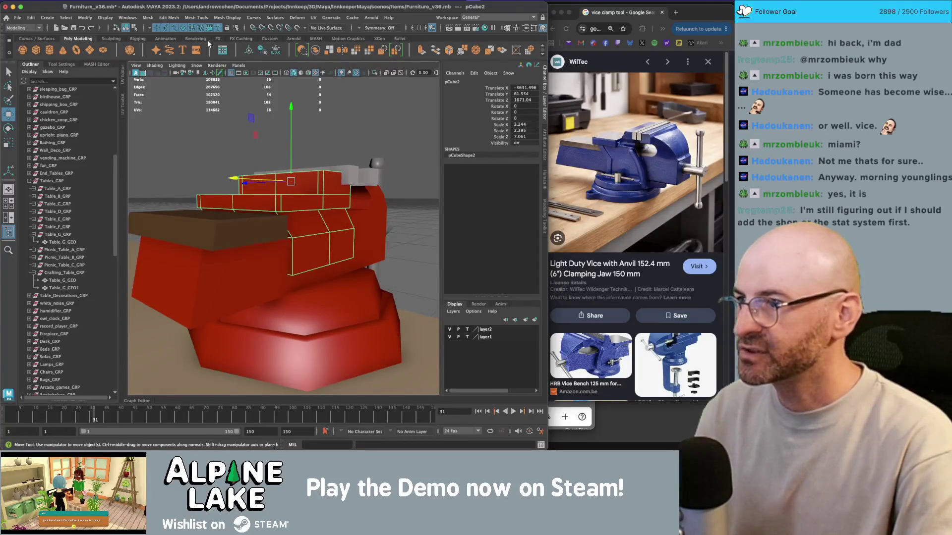
# Step: Soften the edges of pCube2 with Ctrl+Shift+S
pyautogui.click(227, 17)
pyautogui.click(289, 168)
pyautogui.scroll(-5, 289, 168)
pyautogui.moveTo(289, 168)
pyautogui.keyDown('alt'); pyautogui.mouseDown()
pyautogui.moveTo(356, 197)
pyautogui.moveTo(342, 210)
pyautogui.moveTo(275, 226)
pyautogui.mouseUp(); pyautogui.keyUp('alt')
pyautogui.click(347, 193)
pyautogui.press('z')
pyautogui.click(342, 211)
pyautogui.press('q')
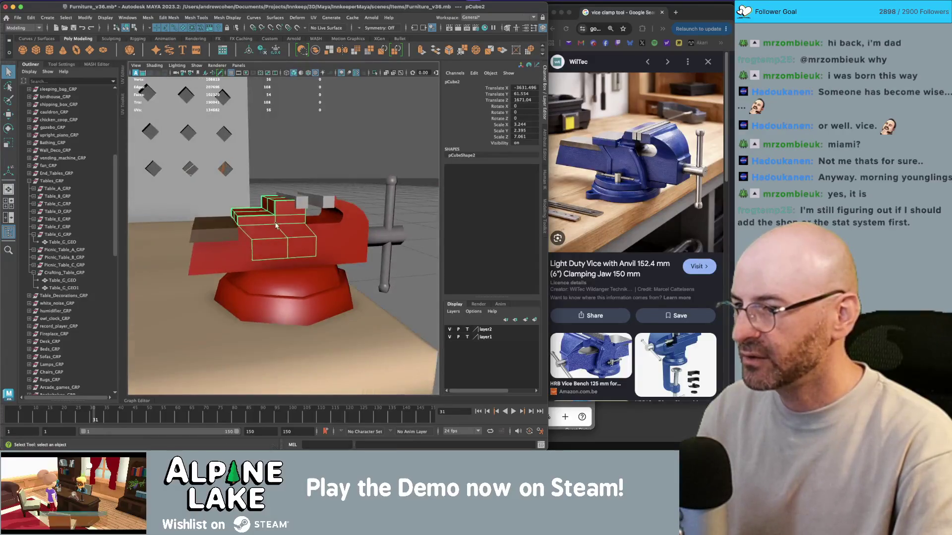
pyautogui.hotkey('ctrl', 'shift', 's')
# Step: Show wireframe and select a single edge of pCube2
pyautogui.moveTo(280, 223); pyautogui.dragTo(280, 208, button='right')
pyautogui.press('4')
pyautogui.click(303, 257)
pyautogui.click(303, 257)
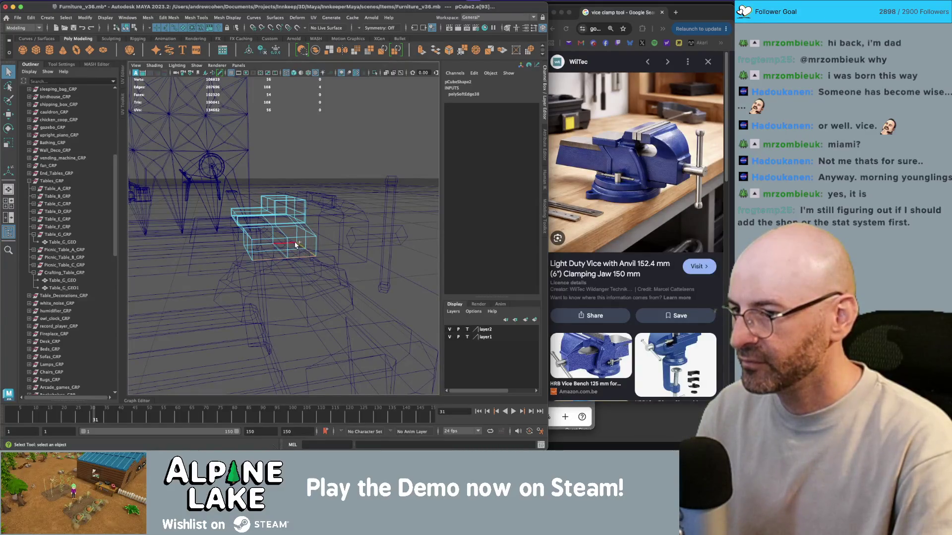
pyautogui.keyDown('shift'); pyautogui.click(261, 244); pyautogui.keyUp('shift')
pyautogui.moveTo(280, 203); pyautogui.dragTo(283, 218, button='right')
pyautogui.click(283, 219)
pyautogui.keyDown('alt'); pyautogui.moveTo(283, 218); pyautogui.dragTo(295, 229); pyautogui.keyUp('alt')
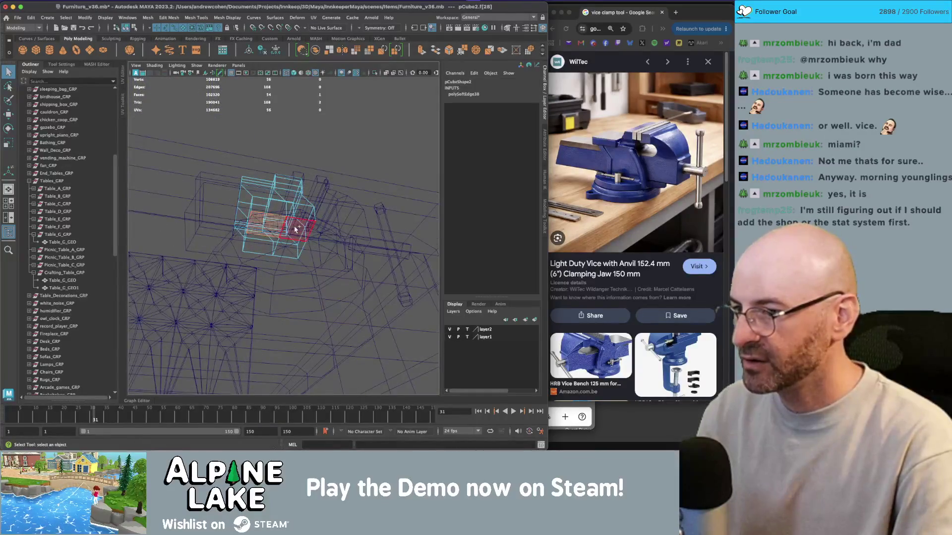
pyautogui.keyDown('shift'); pyautogui.click(265, 248); pyautogui.keyUp('shift')
pyautogui.press('5')
pyautogui.keyDown('alt'); pyautogui.moveTo(265, 247); pyautogui.dragTo(174, 43); pyautogui.keyUp('alt')
pyautogui.click(132, 28)
pyautogui.moveTo(208, 99)
pyautogui.keyDown('alt'); pyautogui.mouseDown()
pyautogui.moveTo(293, 153)
pyautogui.moveTo(265, 243)
pyautogui.moveTo(297, 241)
pyautogui.mouseUp(); pyautogui.keyUp('alt')
pyautogui.click(299, 240)
pyautogui.press('4')
pyautogui.moveTo(317, 212); pyautogui.dragTo(316, 231, button='right')
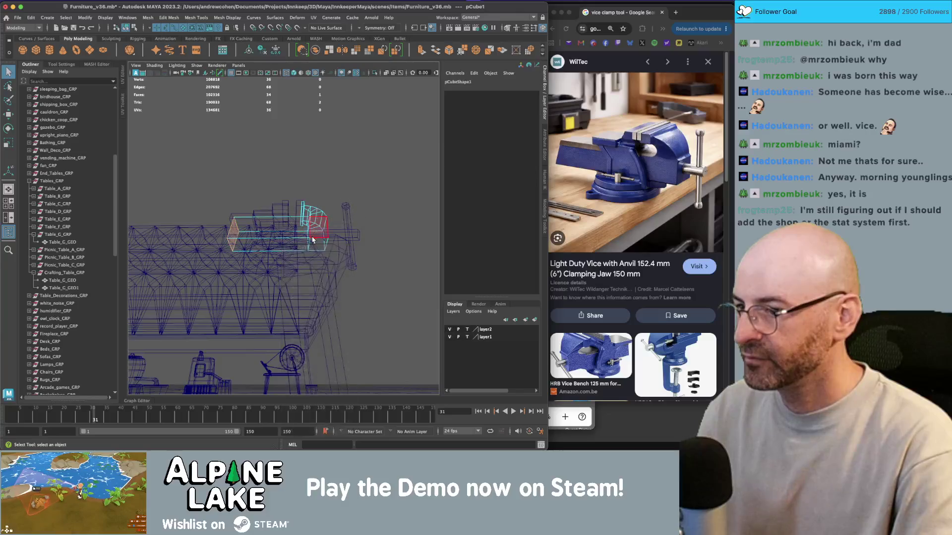
pyautogui.click(295, 246)
pyautogui.keyDown('ctrl'); pyautogui.click(296, 245); pyautogui.keyUp('ctrl')
pyautogui.press('5')
pyautogui.moveTo(297, 233)
pyautogui.keyDown('alt'); pyautogui.mouseDown()
pyautogui.moveTo(314, 194)
pyautogui.moveTo(125, 56)
pyautogui.mouseUp(); pyautogui.keyUp('alt')
pyautogui.click(126, 28)
pyautogui.click(319, 231)
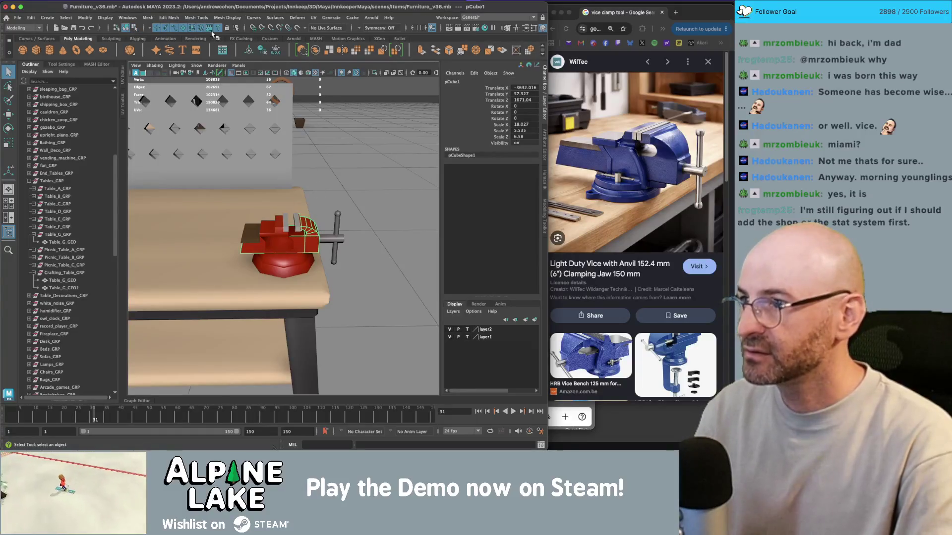
pyautogui.click(227, 17)
pyautogui.click(335, 174)
pyautogui.keyDown('alt'); pyautogui.moveTo(335, 174); pyautogui.dragTo(318, 203); pyautogui.keyUp('alt')
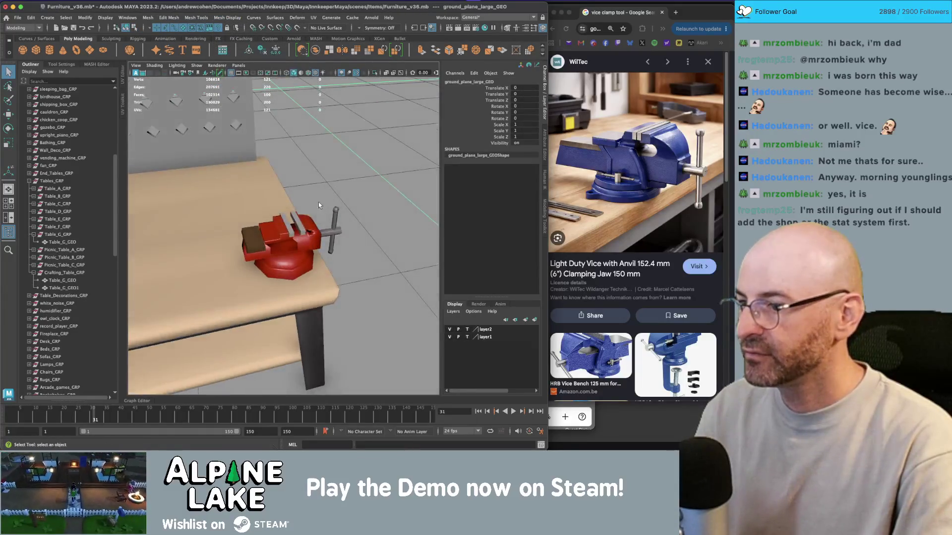
pyautogui.keyDown('alt'); pyautogui.moveTo(268, 226); pyautogui.dragTo(349, 224, button='right'); pyautogui.keyUp('alt')
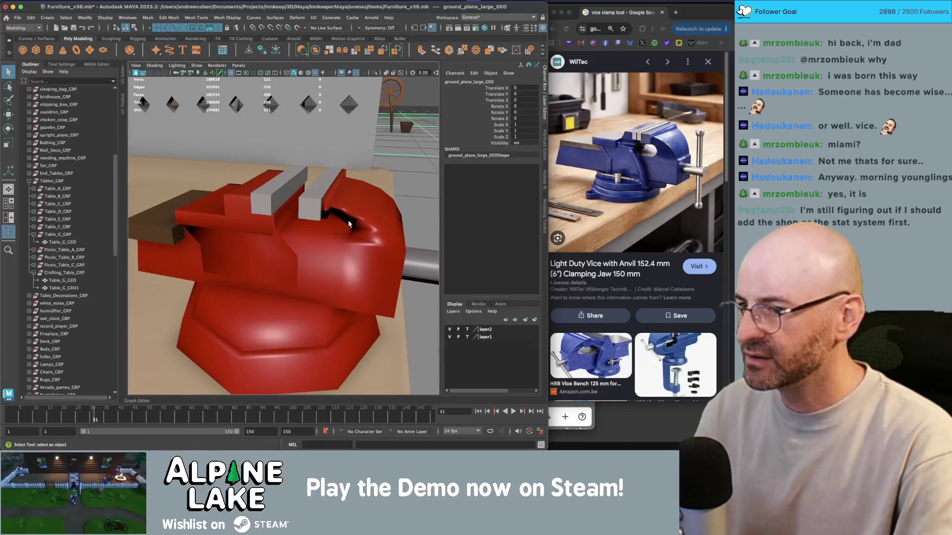
pyautogui.click(309, 206)
pyautogui.keyDown('alt'); pyautogui.moveTo(309, 206); pyautogui.dragTo(308, 225); pyautogui.keyUp('alt')
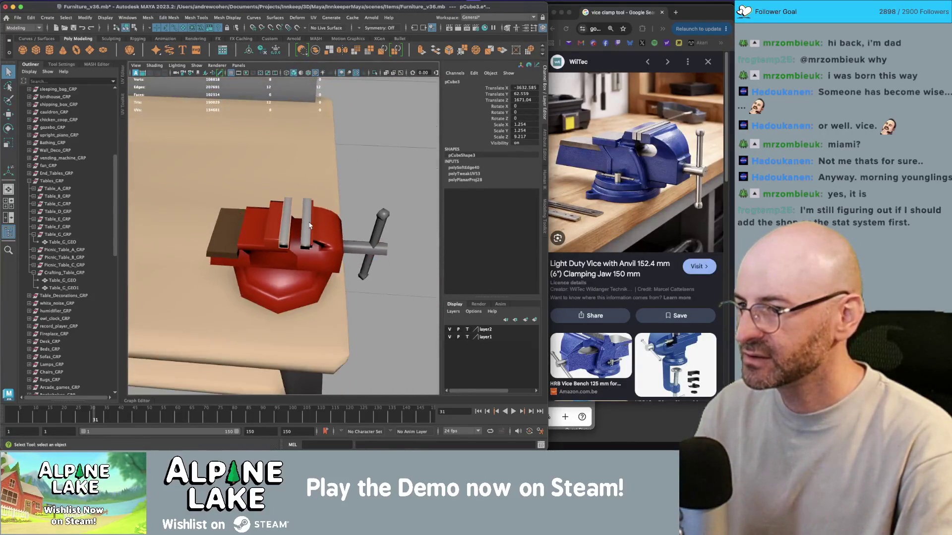
pyautogui.click(297, 222)
pyautogui.moveTo(297, 222)
pyautogui.keyDown('alt'); pyautogui.mouseDown(button='right')
pyautogui.moveTo(263, 219)
pyautogui.moveTo(288, 214)
pyautogui.moveTo(290, 186)
pyautogui.mouseUp(button='right'); pyautogui.keyUp('alt')
pyautogui.click(294, 231)
pyautogui.moveTo(290, 186)
pyautogui.keyDown('alt'); pyautogui.mouseDown()
pyautogui.moveTo(258, 149)
pyautogui.moveTo(137, 58)
pyautogui.mouseUp(); pyautogui.keyUp('alt')
pyautogui.press('q')
pyautogui.press('q')
pyautogui.moveTo(233, 198)
pyautogui.keyDown('alt'); pyautogui.mouseDown()
pyautogui.moveTo(271, 222)
pyautogui.moveTo(298, 171)
pyautogui.mouseUp(); pyautogui.keyUp('alt')
pyautogui.click(297, 171)
pyautogui.moveTo(297, 171)
pyautogui.mouseDown(button='right')
pyautogui.moveTo(296, 159)
pyautogui.moveTo(298, 192)
pyautogui.mouseUp(button='right')
pyautogui.click(278, 169)
pyautogui.press('r')
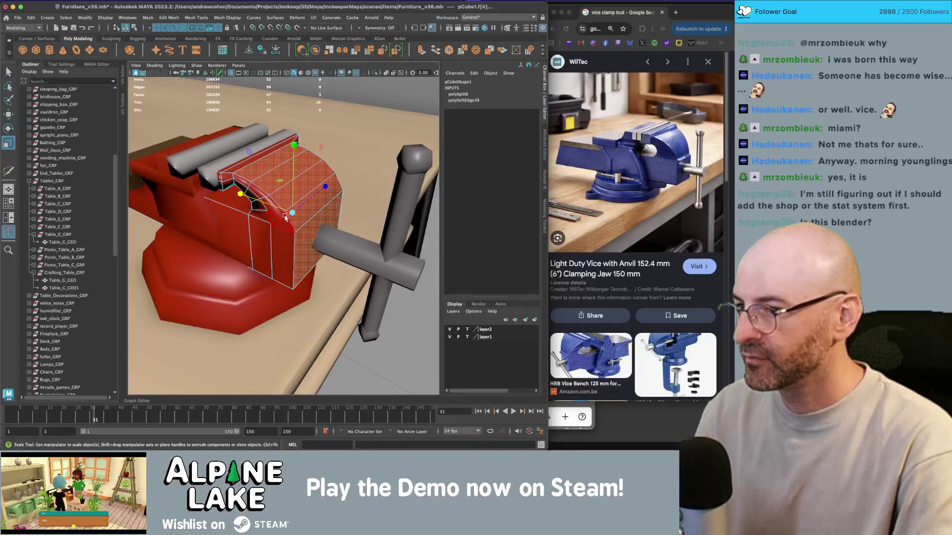
# Step: Squash the jaw faces to about 0.782 along one axis and return to object mode
pyautogui.moveTo(308, 202)
pyautogui.mouseDown()
pyautogui.moveTo(301, 213)
pyautogui.moveTo(233, 163)
pyautogui.mouseUp()
pyautogui.click(135, 29)
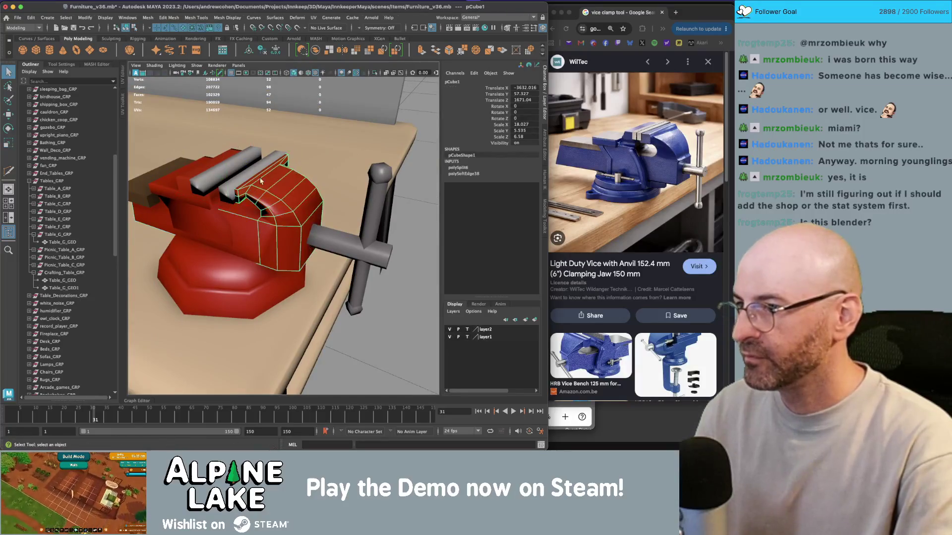
pyautogui.scroll(-3, 151, 231)
pyautogui.moveTo(151, 231)
pyautogui.keyDown('alt'); pyautogui.mouseDown()
pyautogui.moveTo(293, 220)
pyautogui.moveTo(317, 244)
pyautogui.moveTo(277, 233)
pyautogui.moveTo(297, 218)
pyautogui.moveTo(313, 228)
pyautogui.moveTo(325, 222)
pyautogui.moveTo(287, 207)
pyautogui.moveTo(264, 231)
pyautogui.moveTo(221, 221)
pyautogui.moveTo(322, 202)
pyautogui.mouseUp(); pyautogui.keyUp('alt')
pyautogui.scroll(5, 318, 244)
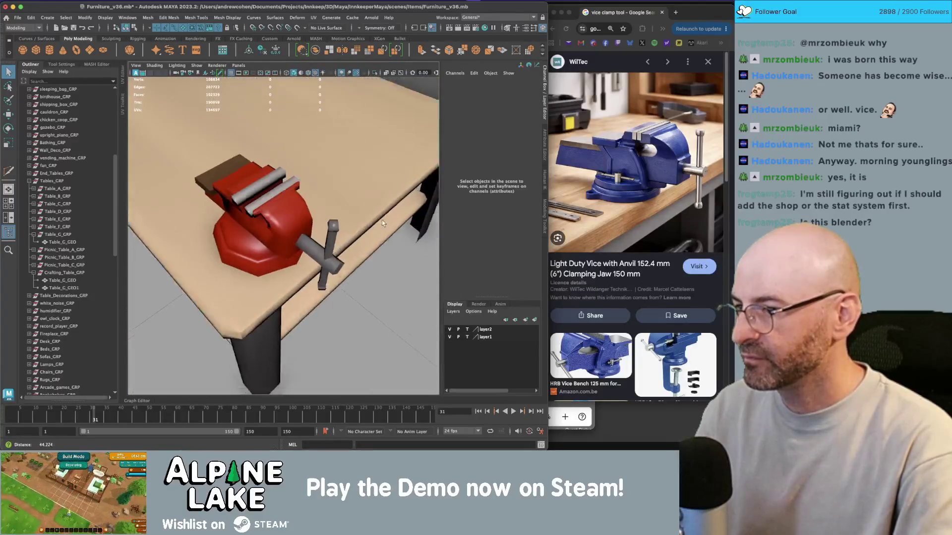
pyautogui.scroll(5, 312, 228)
# Step: Select the top faces of the red jaw block pCube2 for scaling
pyautogui.click(287, 207)
pyautogui.click(241, 218)
pyautogui.click(258, 213)
pyautogui.scroll(3, 298, 203)
pyautogui.rightClick(321, 201)
pyautogui.moveTo(323, 215); pyautogui.dragTo(322, 222, button='right')
pyautogui.click(302, 201)
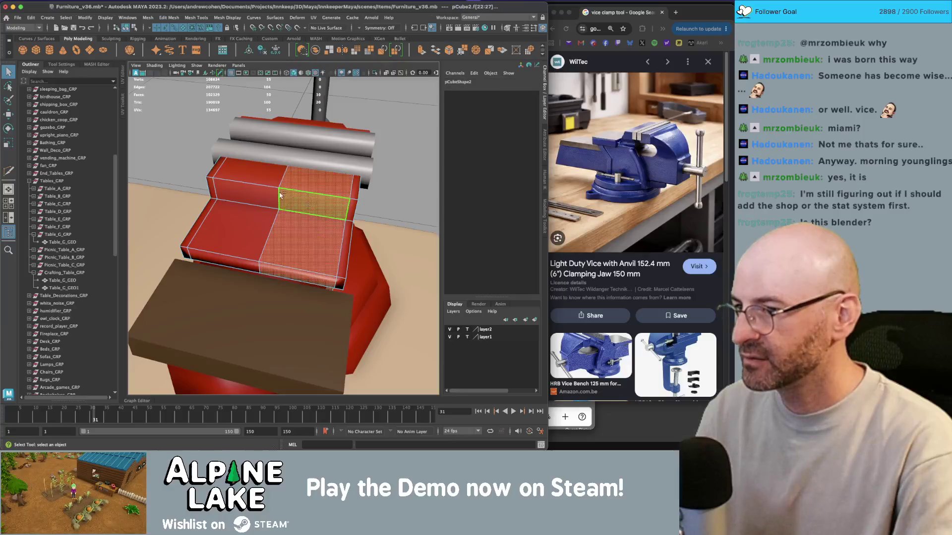
pyautogui.click(265, 200)
pyautogui.press('r')
pyautogui.moveTo(261, 222)
pyautogui.keyDown('alt'); pyautogui.mouseDown()
pyautogui.moveTo(237, 189)
pyautogui.moveTo(243, 181)
pyautogui.moveTo(263, 201)
pyautogui.mouseUp(); pyautogui.keyUp('alt')
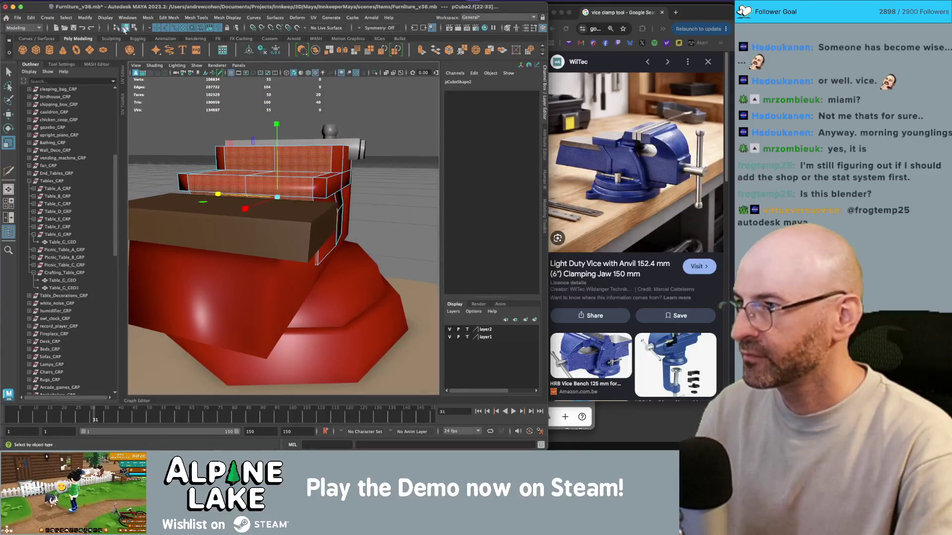
# Step: Return pCube2 to object mode and inspect the vise's jaws and handle
pyautogui.click(126, 28)
pyautogui.click(308, 120)
pyautogui.click(294, 162)
pyautogui.keyDown('shift'); pyautogui.click(292, 161); pyautogui.keyUp('shift')
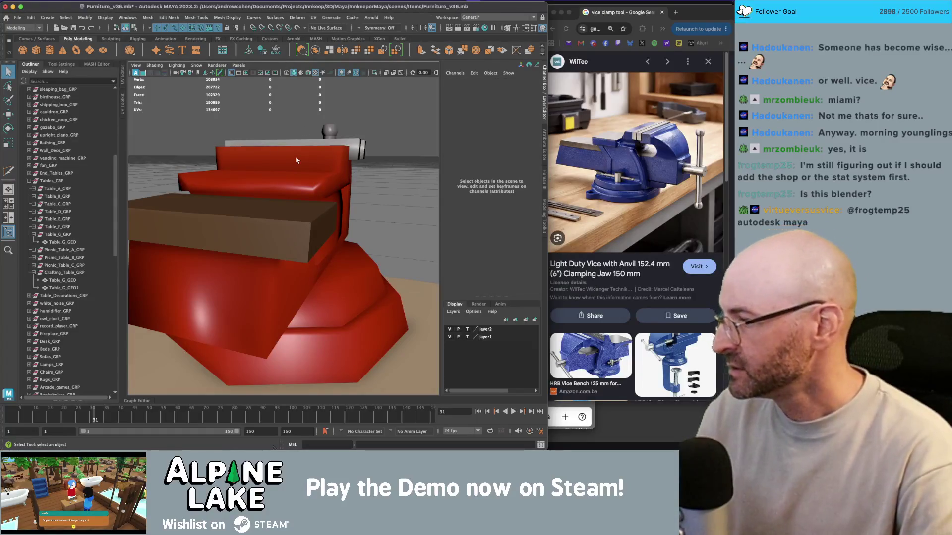
pyautogui.scroll(-10, 296, 160)
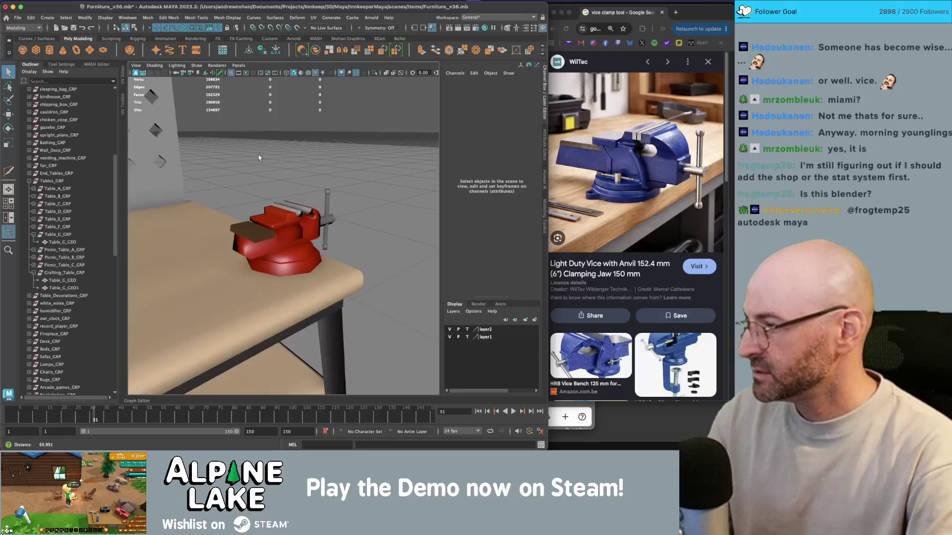
pyautogui.keyDown('alt'); pyautogui.moveTo(259, 157); pyautogui.dragTo(267, 166); pyautogui.keyUp('alt')
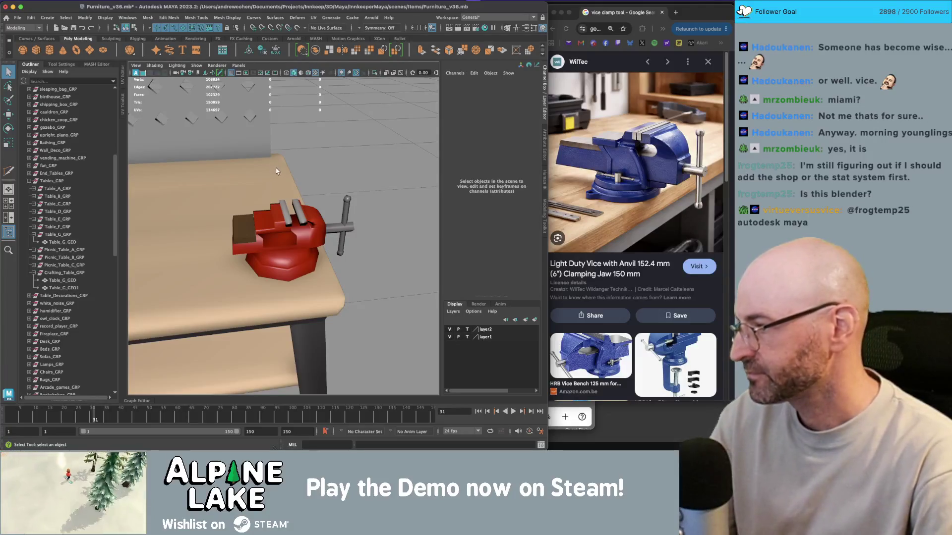
pyautogui.moveTo(275, 176)
pyautogui.keyDown('alt'); pyautogui.mouseDown()
pyautogui.moveTo(248, 213)
pyautogui.moveTo(304, 212)
pyautogui.moveTo(259, 214)
pyautogui.moveTo(249, 208)
pyautogui.moveTo(262, 194)
pyautogui.mouseUp(); pyautogui.keyUp('alt')
pyautogui.scroll(3, 238, 228)
pyautogui.click(233, 235)
pyautogui.scroll(4, 233, 234)
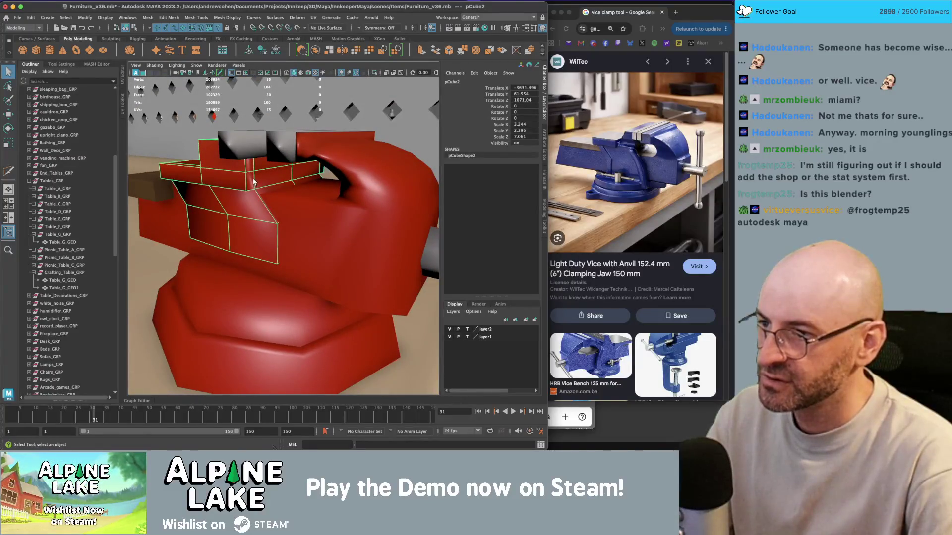
pyautogui.scroll(-5, 223, 184)
pyautogui.moveTo(190, 187)
pyautogui.keyDown('alt'); pyautogui.mouseDown()
pyautogui.moveTo(341, 198)
pyautogui.moveTo(254, 184)
pyautogui.moveTo(254, 199)
pyautogui.moveTo(295, 199)
pyautogui.mouseUp(); pyautogui.keyUp('alt')
# Step: Frame the jaw bar pCube3, switch to wireframe, and select the vise body pCube2
pyautogui.click(375, 184)
pyautogui.scroll(-3, 375, 184)
pyautogui.click(375, 185)
pyautogui.scroll(5, 296, 198)
pyautogui.scroll(-10, 296, 198)
pyautogui.moveTo(409, 204)
pyautogui.keyDown('alt'); pyautogui.mouseDown()
pyautogui.moveTo(347, 208)
pyautogui.moveTo(376, 218)
pyautogui.moveTo(379, 233)
pyautogui.mouseUp(); pyautogui.keyUp('alt')
pyautogui.click(379, 233)
pyautogui.press('f')
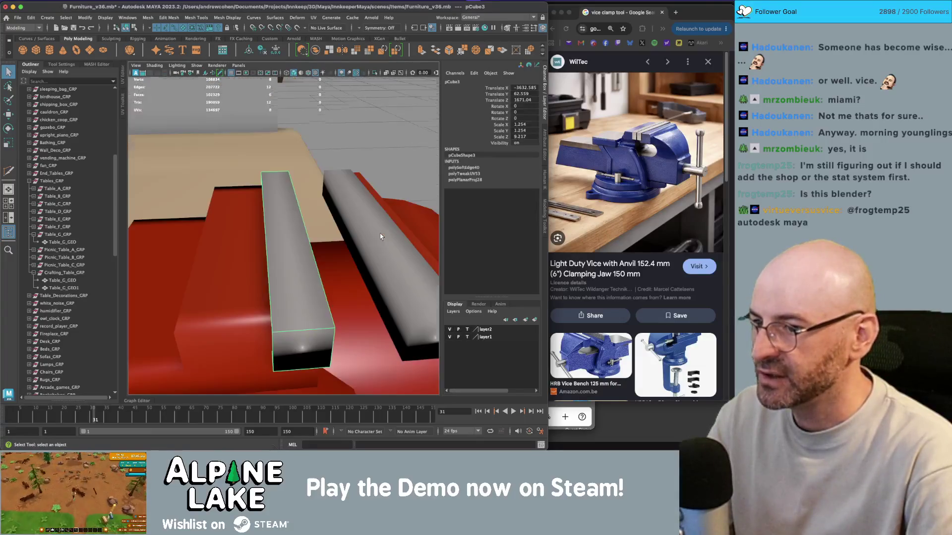
pyautogui.scroll(-5, 381, 236)
pyautogui.keyDown('alt'); pyautogui.moveTo(265, 281); pyautogui.dragTo(297, 257); pyautogui.keyUp('alt')
pyautogui.press('4')
pyautogui.click(277, 247)
# Step: Combine the selected vise pieces into one mesh and delete its construction history
pyautogui.press('f')
pyautogui.press('w')
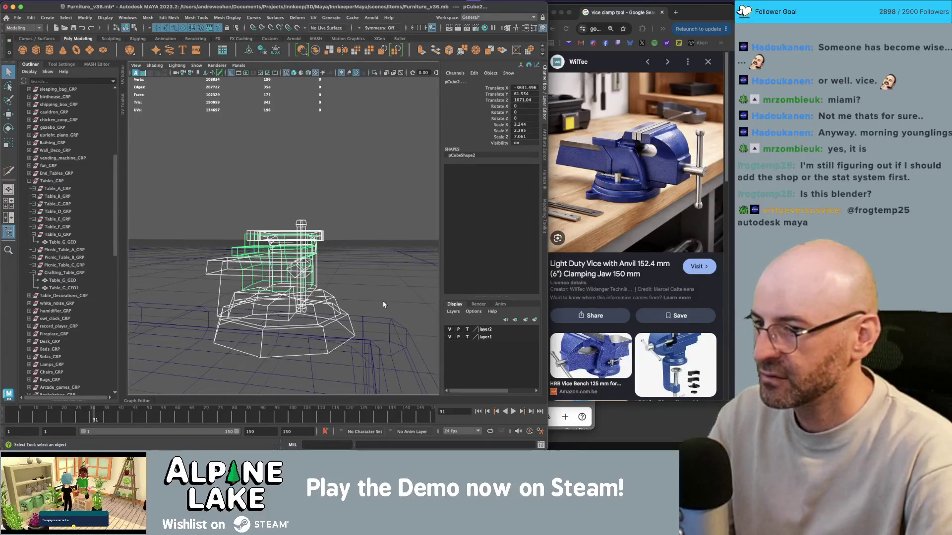
pyautogui.press('5')
pyautogui.keyDown('alt'); pyautogui.moveTo(313, 262); pyautogui.dragTo(178, 88); pyautogui.keyUp('alt')
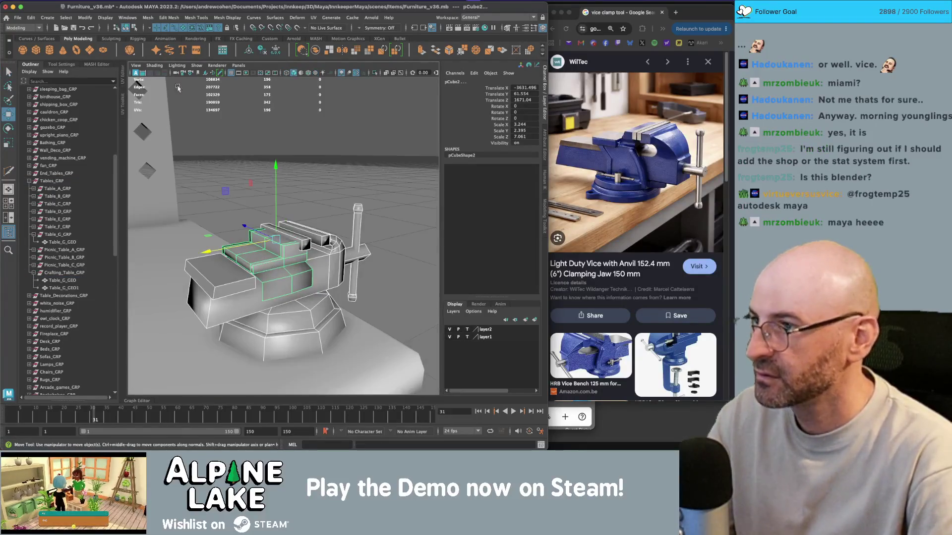
pyautogui.click(315, 51)
pyautogui.hotkey('alt', 'shift', 'd')
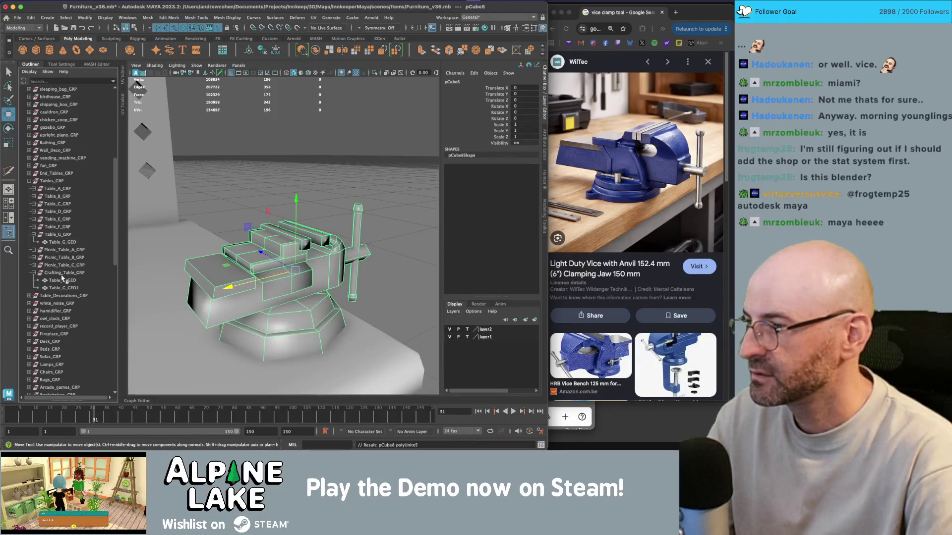
pyautogui.press('6')
pyautogui.press('4')
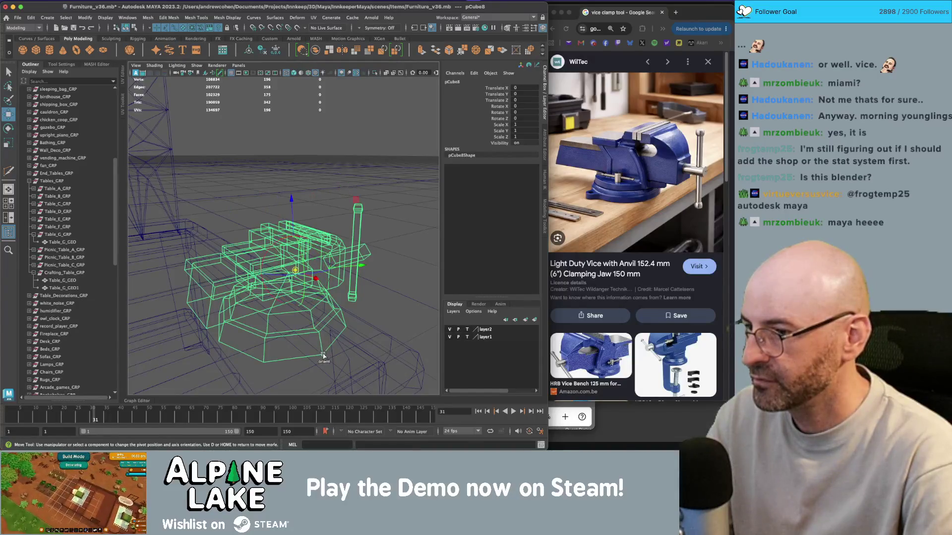
# Step: Move the combined vise down slightly onto the workbench
pyautogui.keyDown('alt'); pyautogui.moveTo(323, 356); pyautogui.dragTo(293, 219); pyautogui.keyUp('alt')
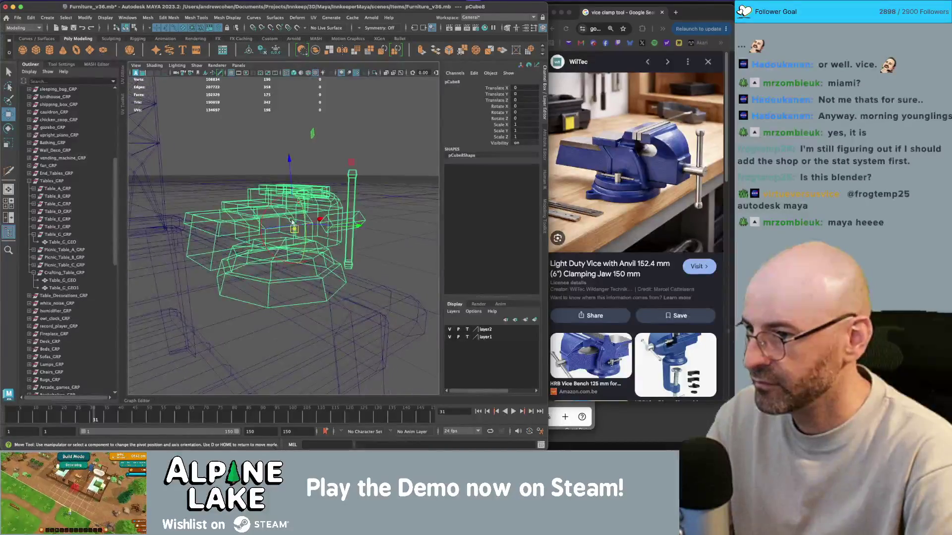
pyautogui.hotkey('ctrl', 'z')
pyautogui.moveTo(299, 236); pyautogui.dragTo(300, 245)
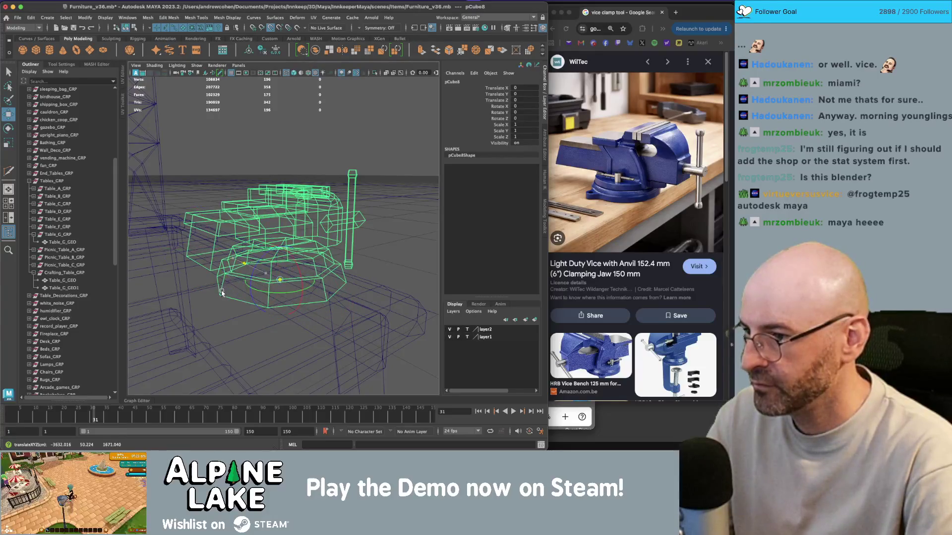
pyautogui.press('5')
# Step: Scale the vise up to about 1.192
pyautogui.press('r')
pyautogui.moveTo(280, 280); pyautogui.dragTo(297, 277)
pyautogui.scroll(-5, 139, 273)
pyautogui.moveTo(139, 273)
pyautogui.keyDown('alt'); pyautogui.mouseDown()
pyautogui.moveTo(290, 248)
pyautogui.moveTo(281, 234)
pyautogui.moveTo(322, 220)
pyautogui.moveTo(278, 232)
pyautogui.mouseUp(); pyautogui.keyUp('alt')
# Step: Show the vise with red textured shading and deselect it
pyautogui.press('w')
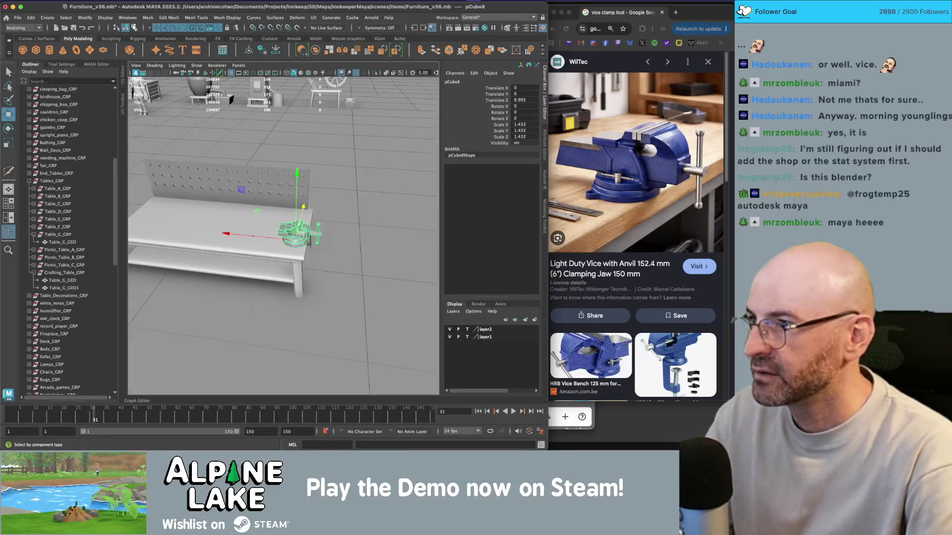
pyautogui.click(133, 27)
pyautogui.click(125, 29)
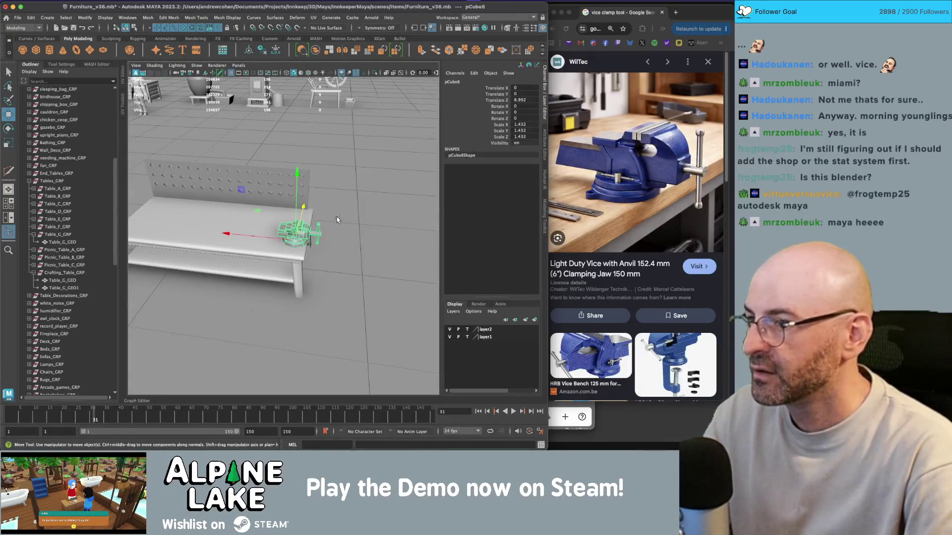
pyautogui.press('6')
pyautogui.moveTo(335, 219)
pyautogui.keyDown('alt'); pyautogui.mouseDown()
pyautogui.moveTo(332, 172)
pyautogui.moveTo(320, 214)
pyautogui.mouseUp(); pyautogui.keyUp('alt')
pyautogui.click(333, 198)
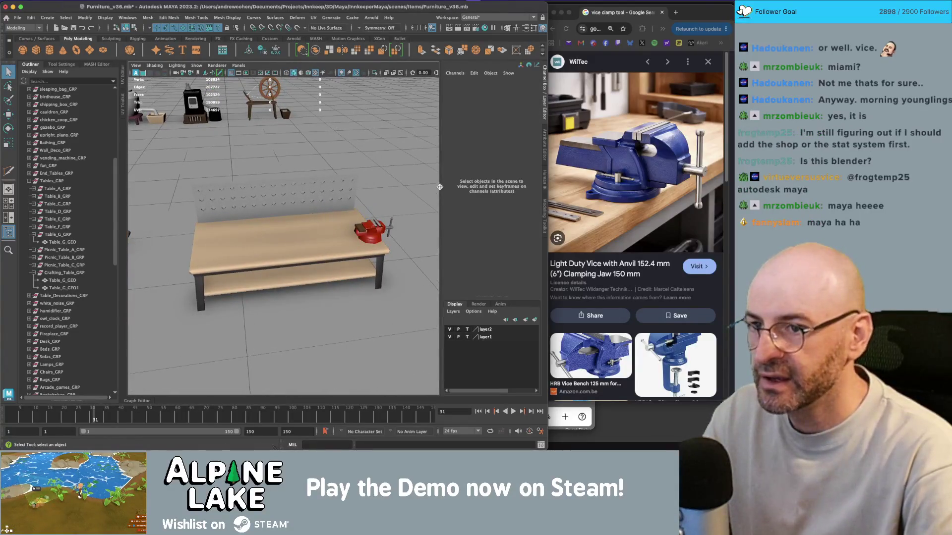
# Step: Snap the plank pCube9 onto the workbench corner
pyautogui.click(622, 16)
pyautogui.click(277, 208)
pyautogui.press('w')
pyautogui.moveTo(278, 209)
pyautogui.keyDown('alt'); pyautogui.mouseDown()
pyautogui.moveTo(297, 193)
pyautogui.moveTo(293, 178)
pyautogui.moveTo(329, 105)
pyautogui.moveTo(262, 218)
pyautogui.mouseUp(); pyautogui.keyUp('alt')
pyautogui.press('v')
pyautogui.press('f')
pyautogui.moveTo(187, 223)
pyautogui.keyDown('alt'); pyautogui.mouseDown()
pyautogui.moveTo(213, 219)
pyautogui.moveTo(205, 233)
pyautogui.moveTo(342, 213)
pyautogui.moveTo(275, 207)
pyautogui.mouseUp(); pyautogui.keyUp('alt')
# Step: Stretch pCube9 lengthwise to Scale X 53.817 and deepen it slightly
pyautogui.press('r')
pyautogui.moveTo(275, 208)
pyautogui.keyDown('alt'); pyautogui.mouseDown()
pyautogui.moveTo(307, 189)
pyautogui.moveTo(292, 186)
pyautogui.mouseUp(); pyautogui.keyUp('alt')
pyautogui.moveTo(293, 186)
pyautogui.keyDown('alt'); pyautogui.mouseDown()
pyautogui.moveTo(339, 182)
pyautogui.moveTo(357, 211)
pyautogui.mouseUp(); pyautogui.keyUp('alt')
pyautogui.moveTo(357, 211)
pyautogui.keyDown('alt'); pyautogui.mouseDown(button='right')
pyautogui.moveTo(364, 214)
pyautogui.moveTo(310, 204)
pyautogui.mouseUp(button='right'); pyautogui.keyUp('alt')
pyautogui.press('q')
pyautogui.click(373, 218)
# Step: Reposition the plank on the tabletop and bring up its marking menu
pyautogui.click(277, 255)
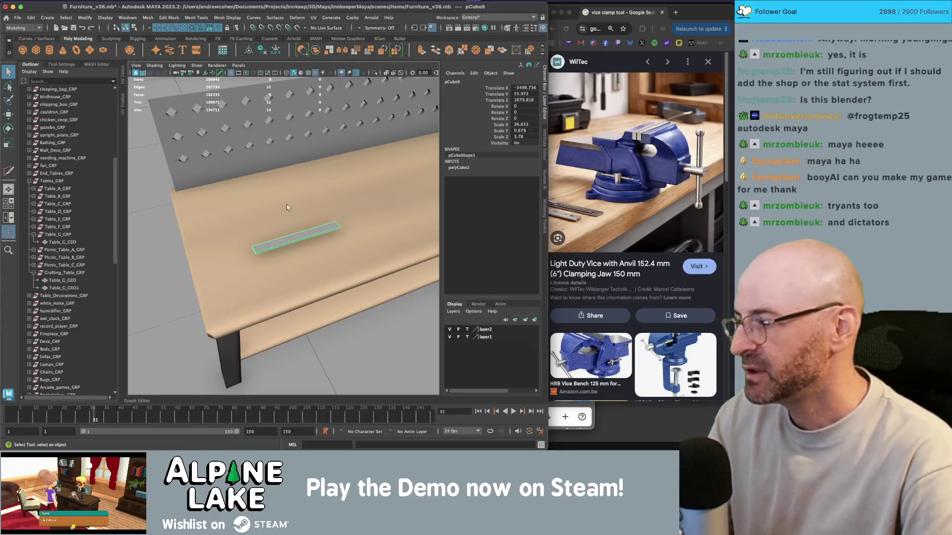
pyautogui.press('f')
pyautogui.scroll(-8, 312, 227)
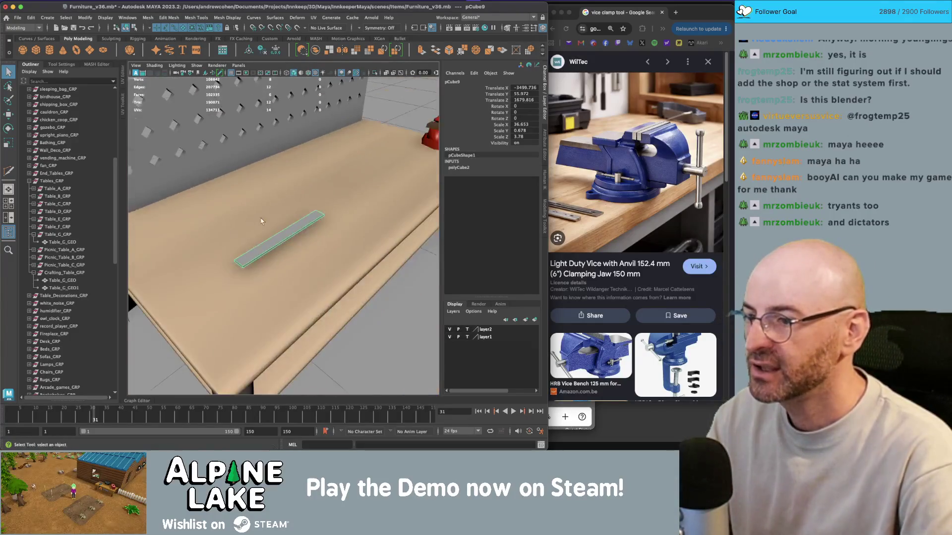
pyautogui.press('w')
pyautogui.moveTo(287, 237)
pyautogui.mouseDown()
pyautogui.moveTo(273, 237)
pyautogui.moveTo(297, 236)
pyautogui.mouseUp()
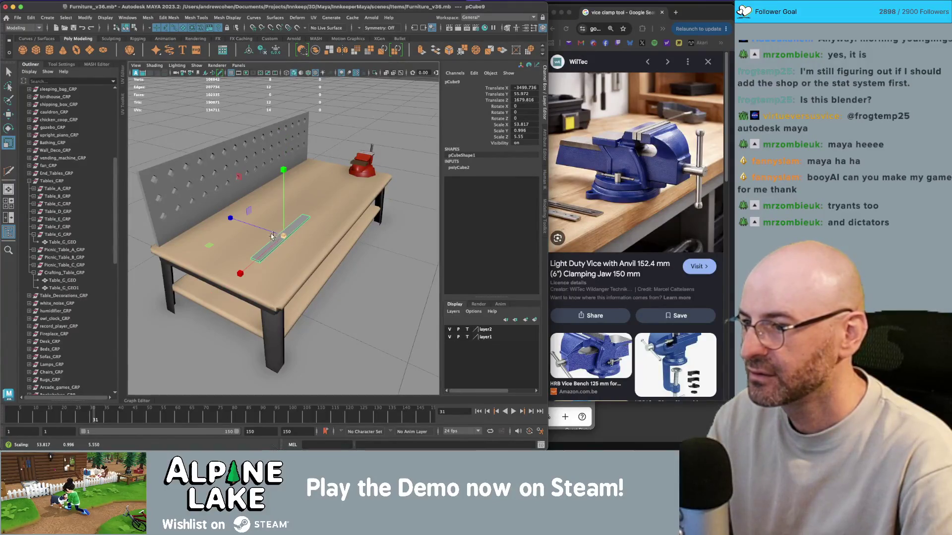
pyautogui.press('e')
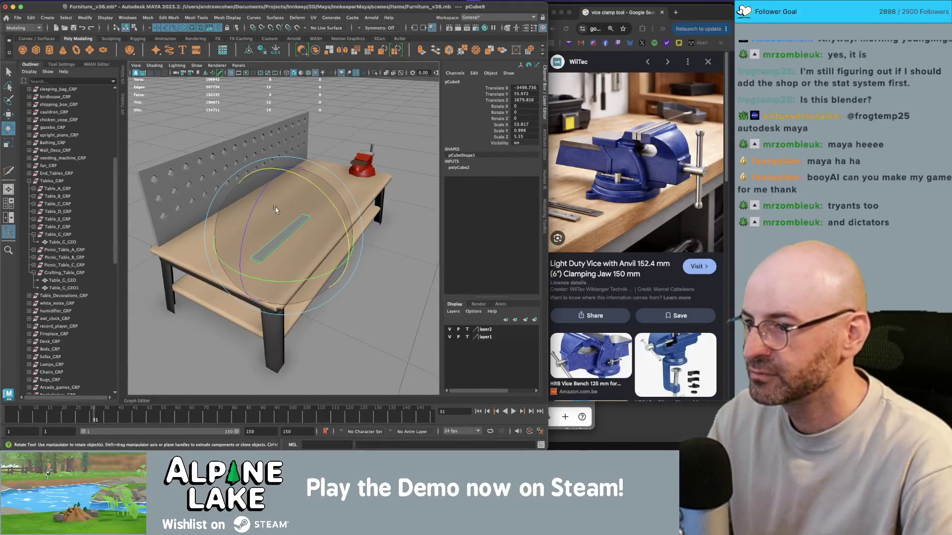
pyautogui.press('q')
pyautogui.press('f')
pyautogui.moveTo(301, 213)
pyautogui.mouseDown(button='right')
pyautogui.moveTo(312, 425)
pyautogui.moveTo(377, 218)
pyautogui.mouseUp(button='right')
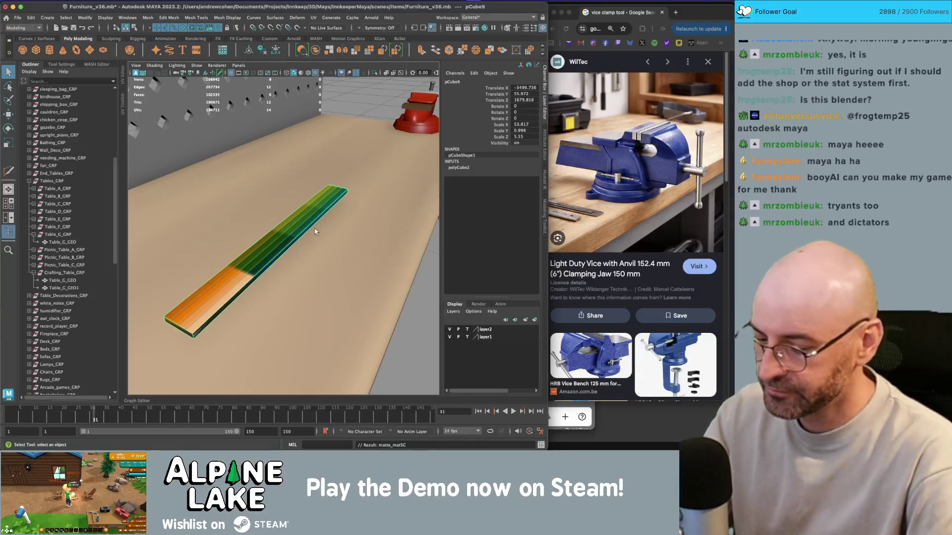
# Step: Planar-project the plank's faces and shrink the UV shell into a narrow strip
pyautogui.moveTo(243, 235); pyautogui.dragTo(237, 254, button='right')
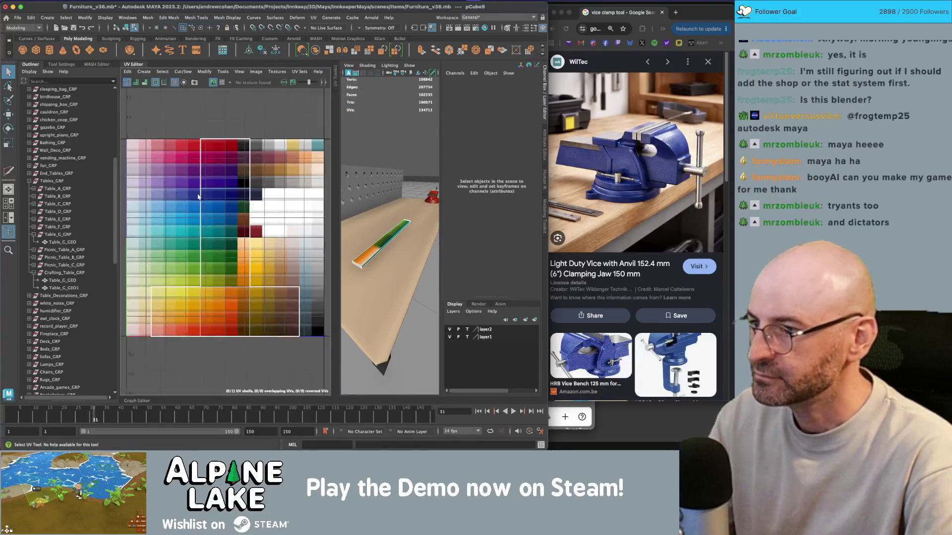
pyautogui.click(143, 71)
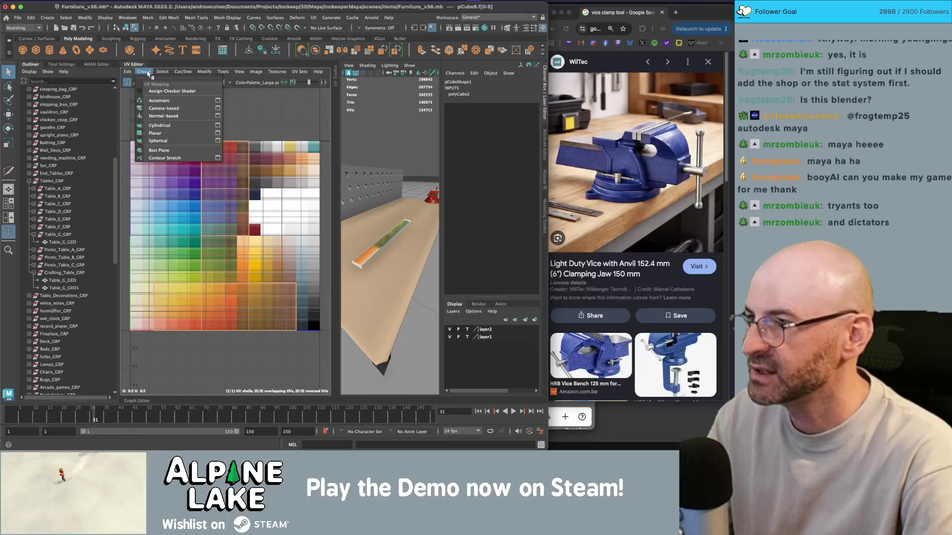
pyautogui.click(160, 133)
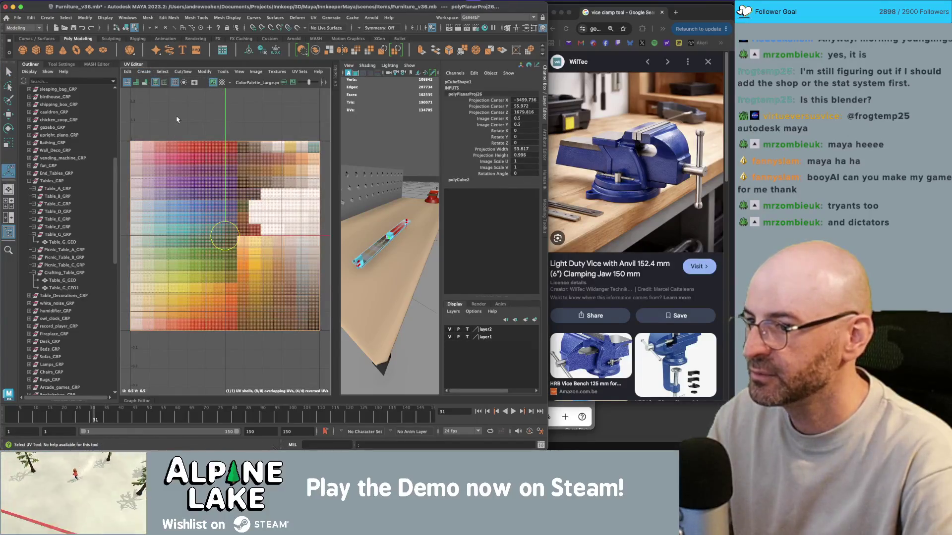
pyautogui.press('r')
pyautogui.moveTo(224, 235)
pyautogui.mouseDown()
pyautogui.moveTo(184, 252)
pyautogui.moveTo(279, 273)
pyautogui.mouseUp()
pyautogui.moveTo(261, 276); pyautogui.dragTo(231, 280, button='middle')
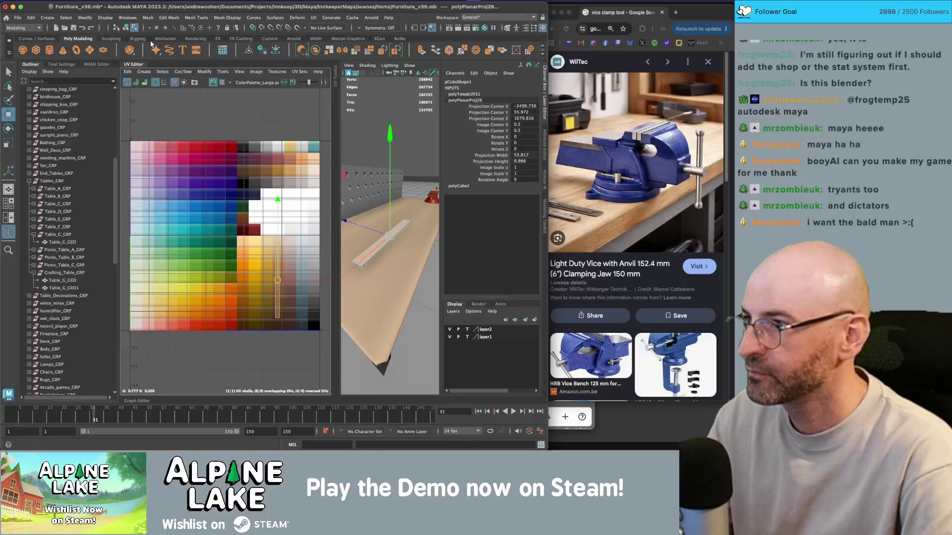
# Step: Reselect the plank's faces and reopen the UV Editor beside the viewport
pyautogui.click(127, 30)
pyautogui.click(390, 241)
pyautogui.click(390, 241)
pyautogui.rightClick(284, 219)
pyautogui.moveTo(284, 219); pyautogui.dragTo(284, 239, button='right')
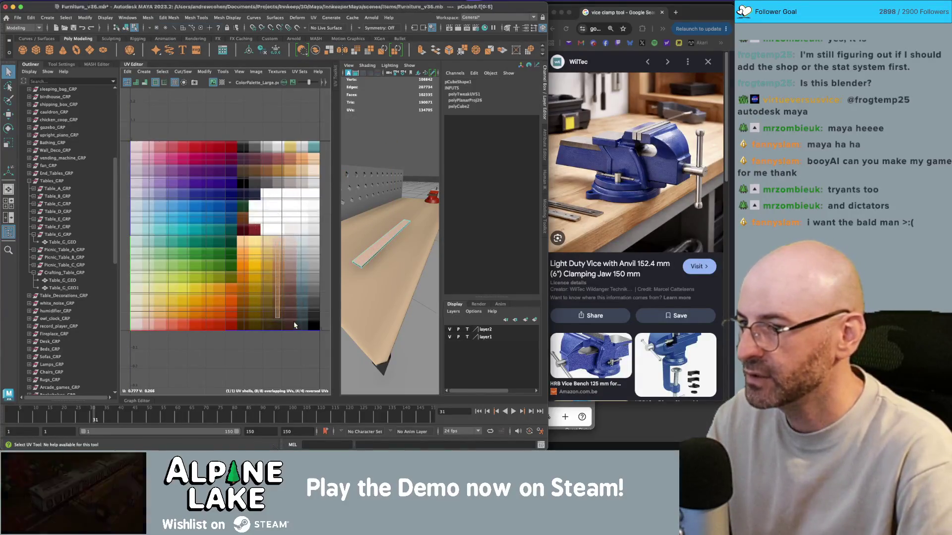
pyautogui.click(148, 65)
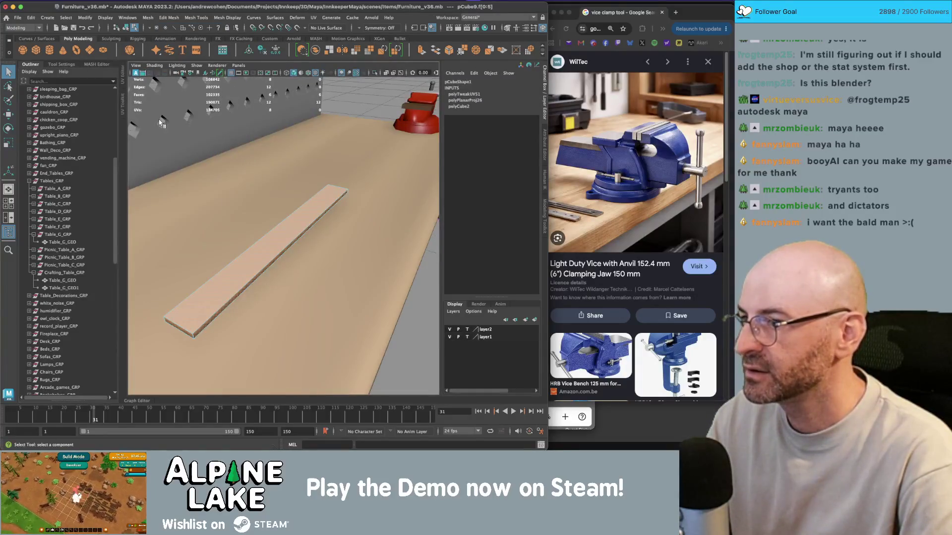
pyautogui.click(150, 77)
pyautogui.click(126, 83)
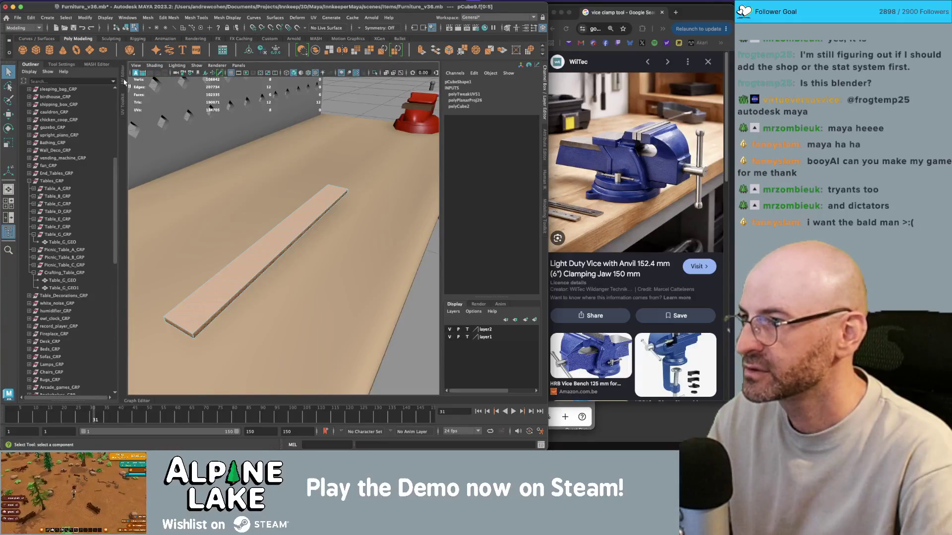
pyautogui.click(124, 82)
# Step: Reapply a planar projection and move the UV shell onto the tan palette swatches
pyautogui.click(144, 71)
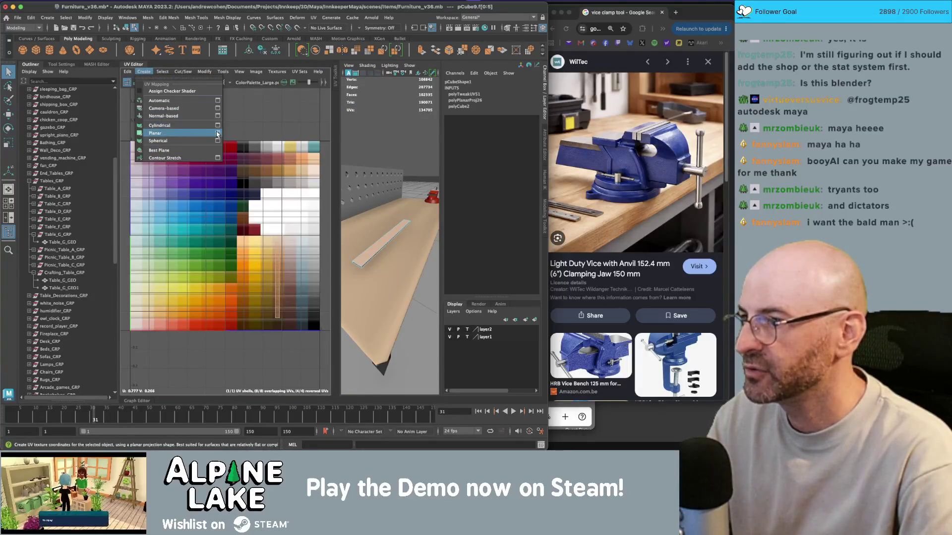
pyautogui.click(218, 134)
pyautogui.click(495, 292)
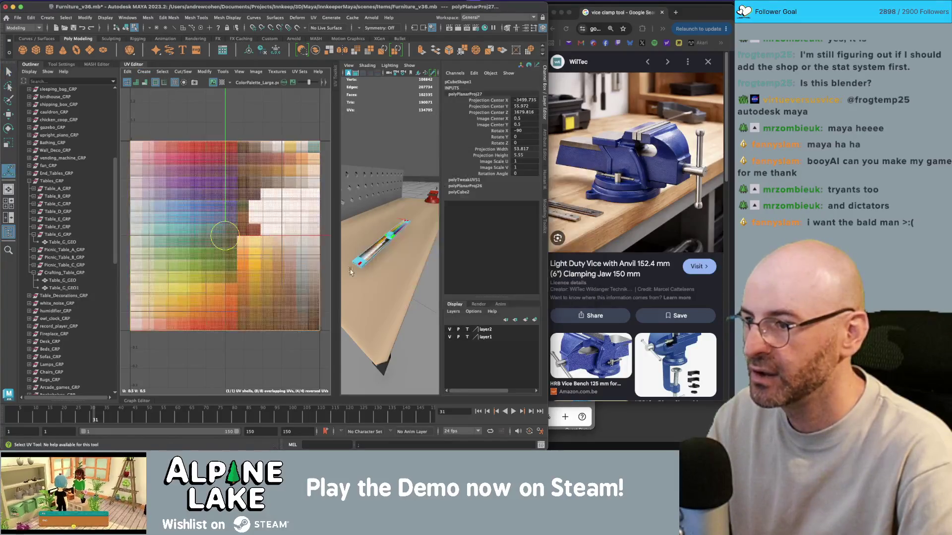
pyautogui.moveTo(224, 236)
pyautogui.mouseDown()
pyautogui.moveTo(272, 273)
pyautogui.moveTo(246, 278)
pyautogui.mouseUp()
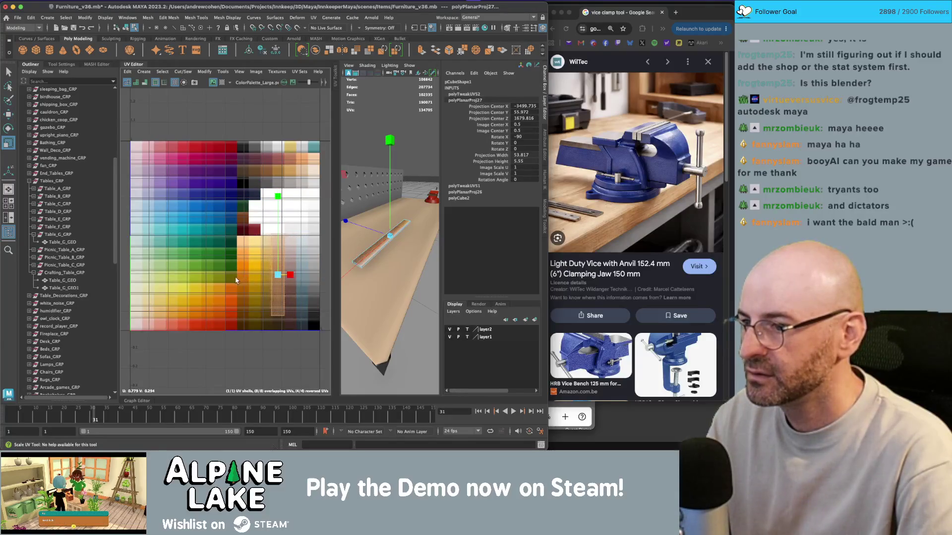
pyautogui.moveTo(276, 280); pyautogui.dragTo(276, 284)
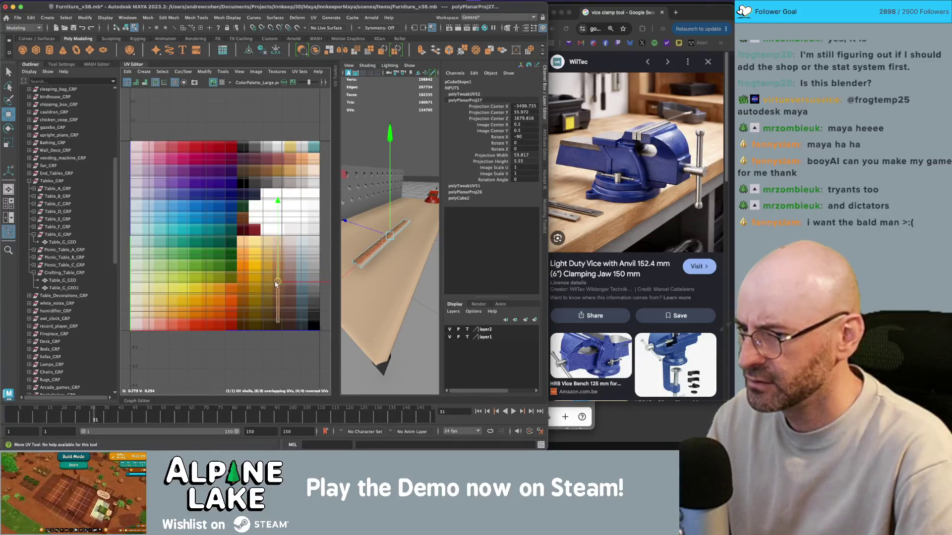
pyautogui.press('q')
pyautogui.click(406, 243)
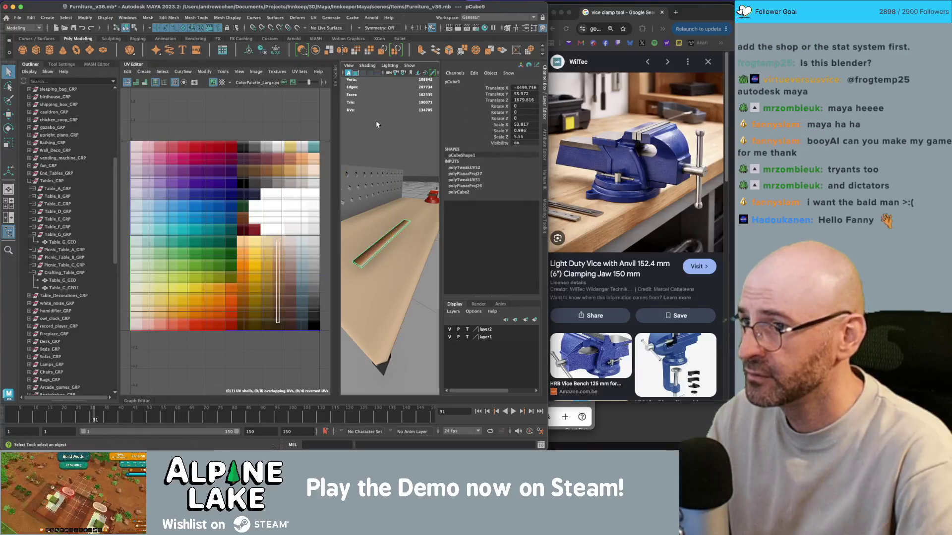
# Step: Rotate the plank's UV shell horizontal and stretch it into a tall, narrow strip
pyautogui.keyDown('alt'); pyautogui.moveTo(405, 243); pyautogui.dragTo(388, 250); pyautogui.keyUp('alt')
pyautogui.click(385, 248)
pyautogui.moveTo(274, 222); pyautogui.dragTo(292, 233, button='right')
pyautogui.moveTo(255, 241); pyautogui.dragTo(286, 322)
pyautogui.press('e')
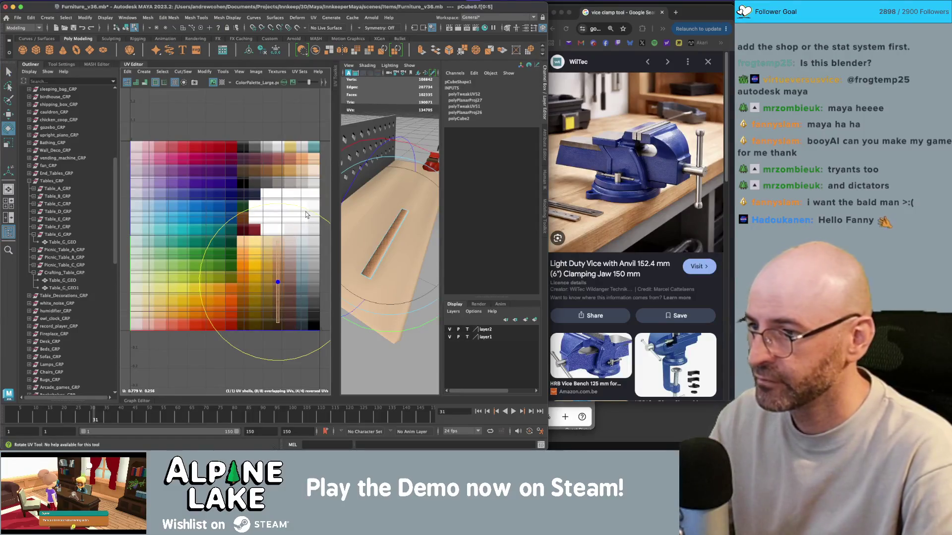
pyautogui.moveTo(306, 213)
pyautogui.mouseDown()
pyautogui.moveTo(325, 270)
pyautogui.moveTo(314, 295)
pyautogui.moveTo(303, 271)
pyautogui.mouseUp()
pyautogui.press('r')
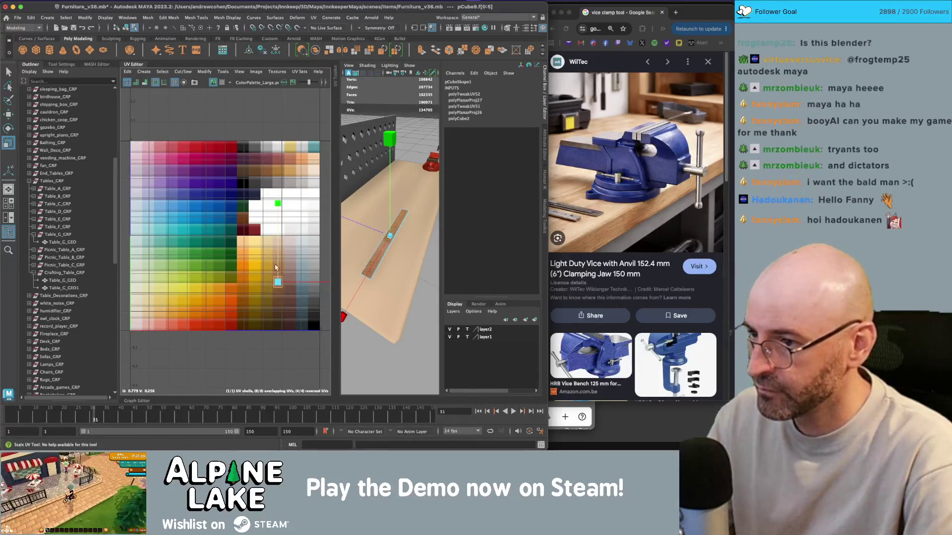
pyautogui.moveTo(277, 273); pyautogui.dragTo(284, 140)
pyautogui.moveTo(296, 284); pyautogui.dragTo(254, 301)
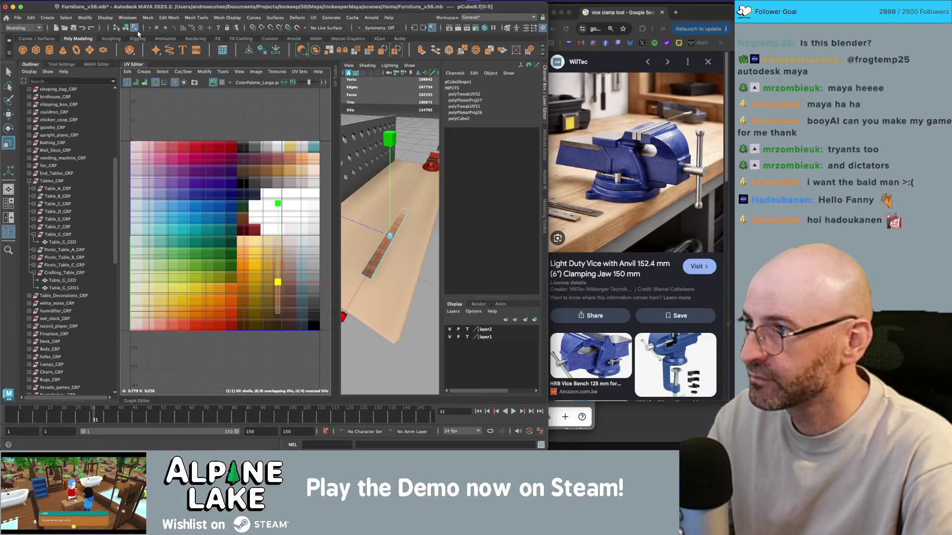
# Step: Shorten the UV strip and move it down onto a brown wood-coloured palette cell
pyautogui.click(128, 29)
pyautogui.moveTo(386, 213)
pyautogui.keyDown('alt'); pyautogui.mouseDown()
pyautogui.moveTo(390, 186)
pyautogui.moveTo(357, 101)
pyautogui.moveTo(386, 235)
pyautogui.mouseUp(); pyautogui.keyUp('alt')
pyautogui.click(387, 235)
pyautogui.press('w')
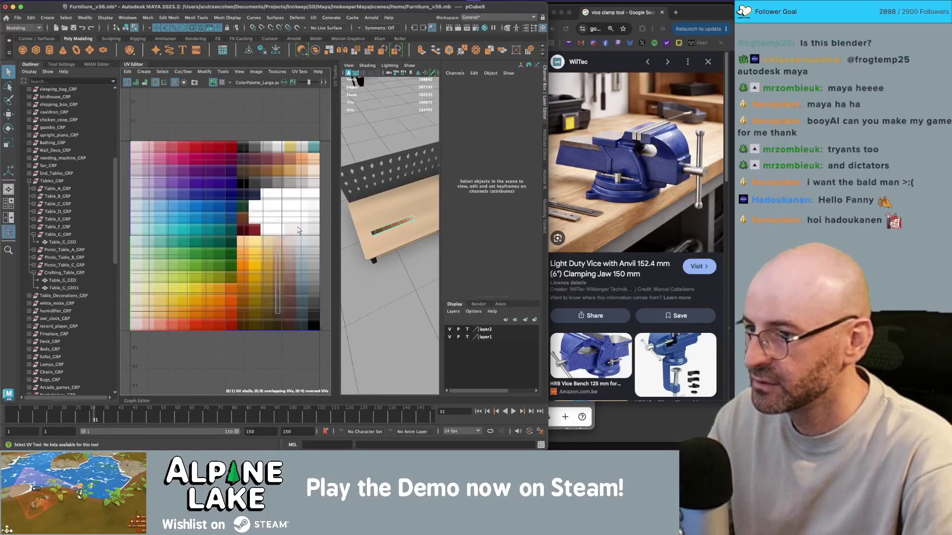
pyautogui.press('r')
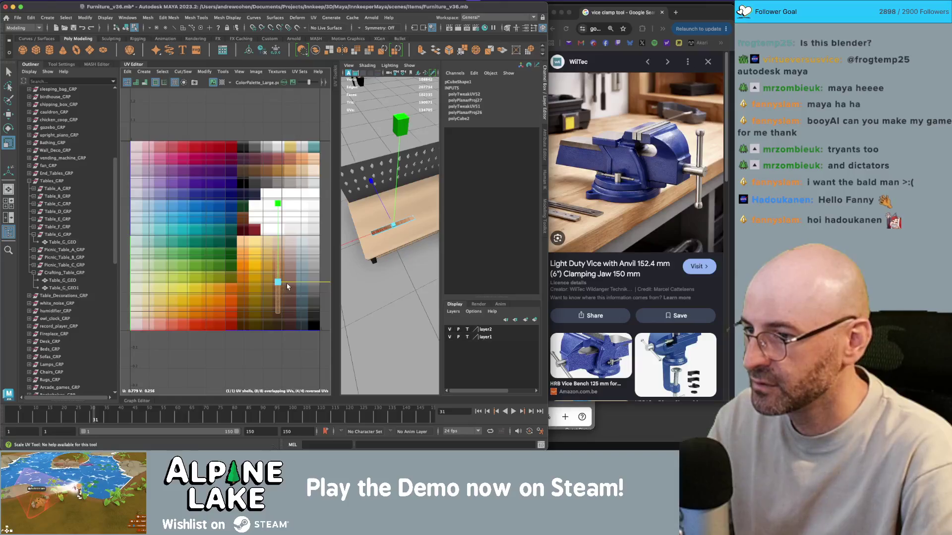
pyautogui.moveTo(278, 257); pyautogui.dragTo(279, 322)
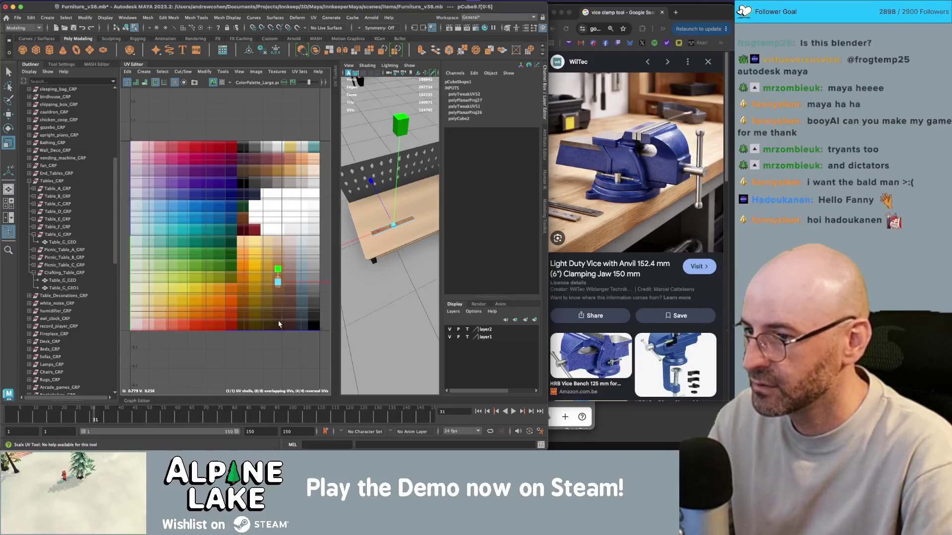
pyautogui.press('w')
pyautogui.moveTo(281, 271); pyautogui.dragTo(280, 290)
pyautogui.press('e')
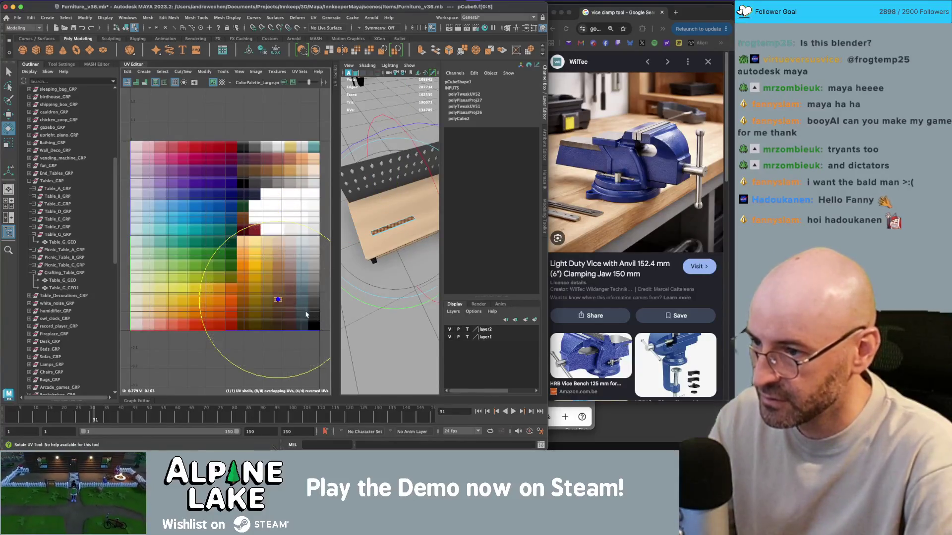
pyautogui.press('f')
pyautogui.press('w')
pyautogui.moveTo(224, 244); pyautogui.dragTo(228, 334)
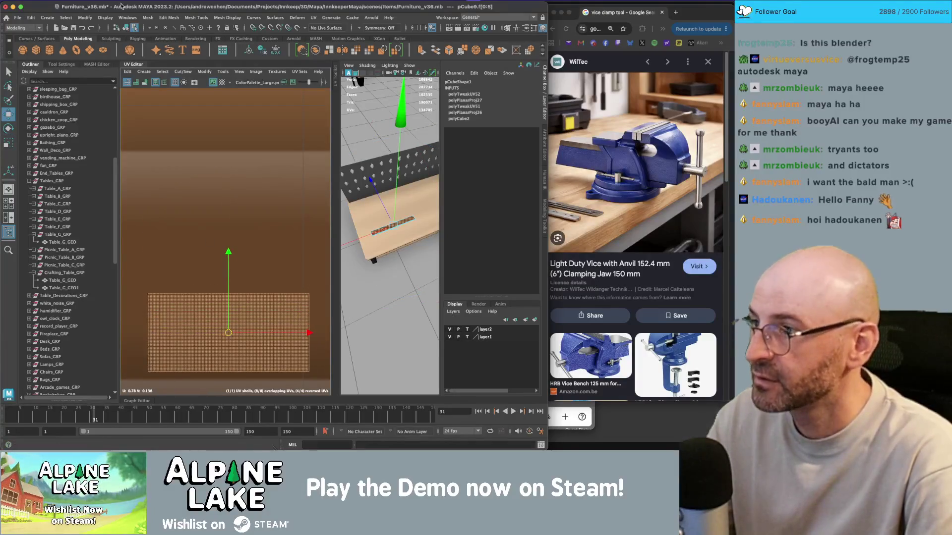
# Step: In object mode, rotate the plank with Rotate Y at 0 and Rotate Z at 90
pyautogui.click(120, 27)
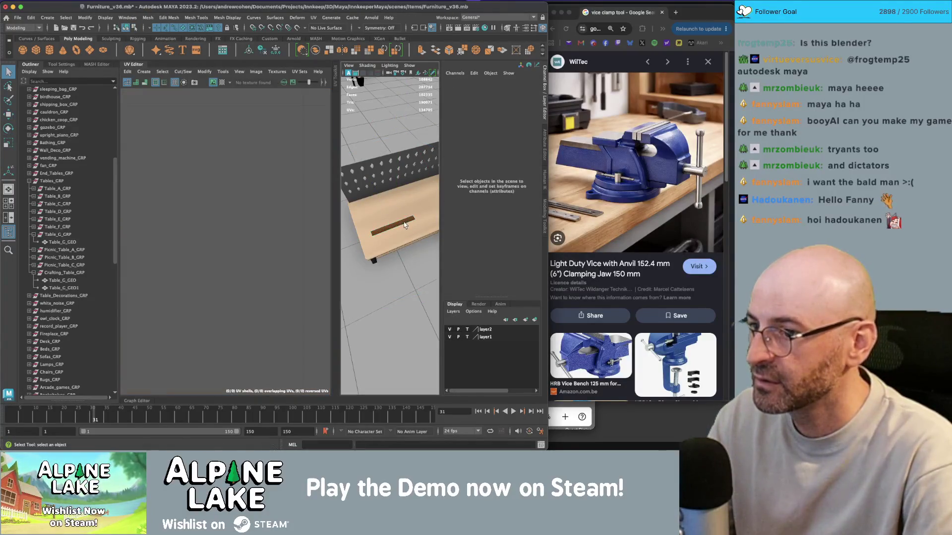
pyautogui.press('e')
pyautogui.moveTo(391, 224)
pyautogui.mouseDown()
pyautogui.moveTo(425, 189)
pyautogui.moveTo(397, 151)
pyautogui.mouseUp()
pyautogui.click(397, 152)
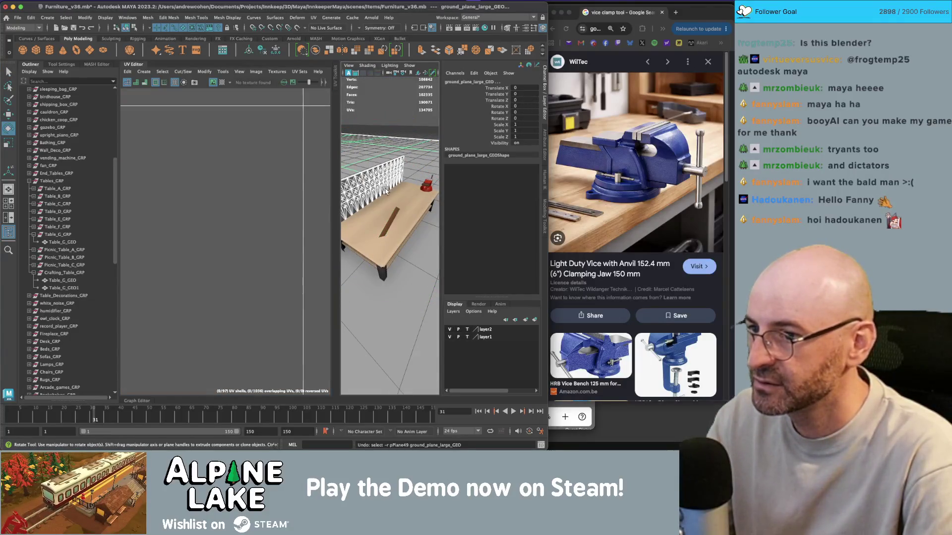
pyautogui.hotkey('ctrl', 'z')
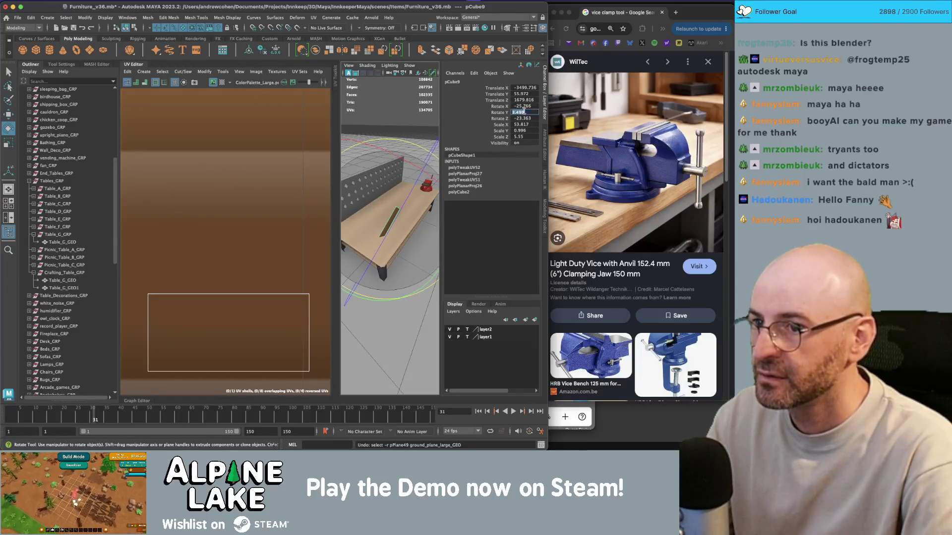
pyautogui.press('Tab')
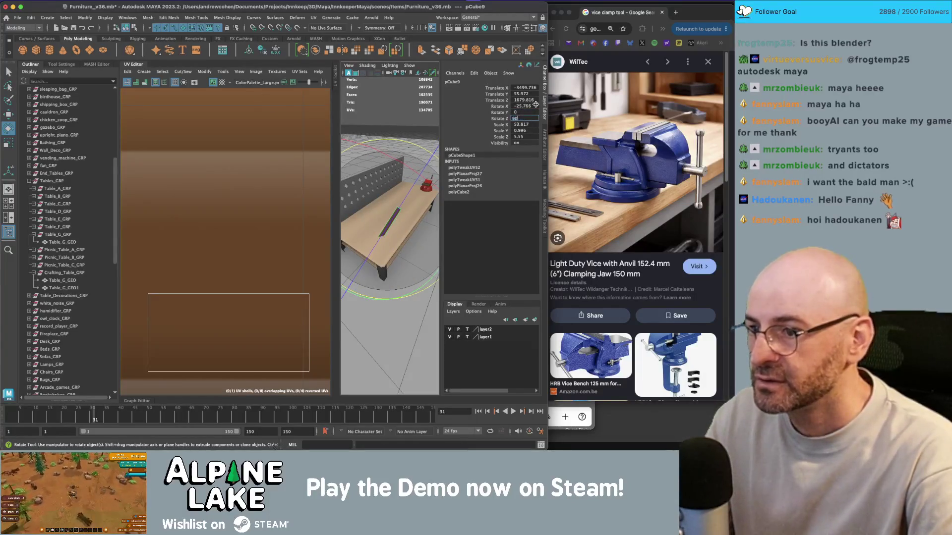
pyautogui.press('Tab')
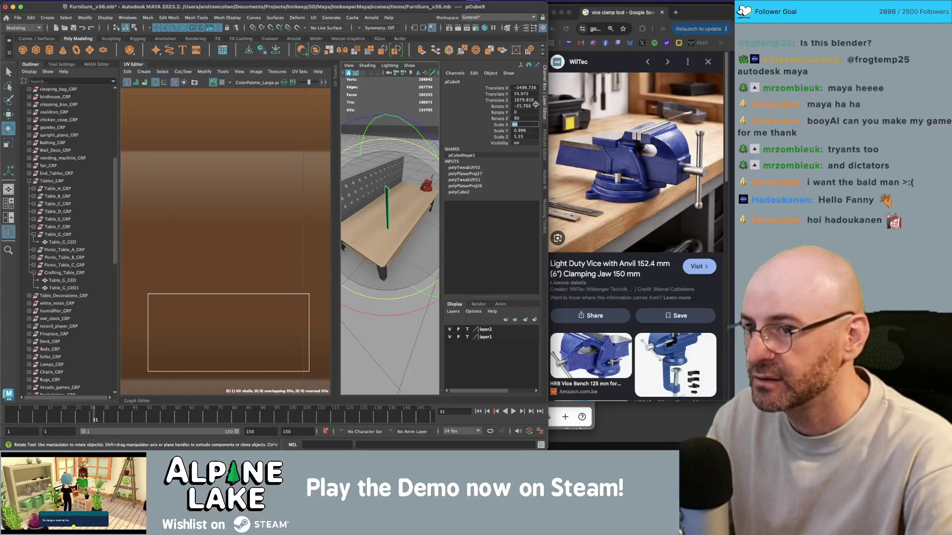
pyautogui.press('Return')
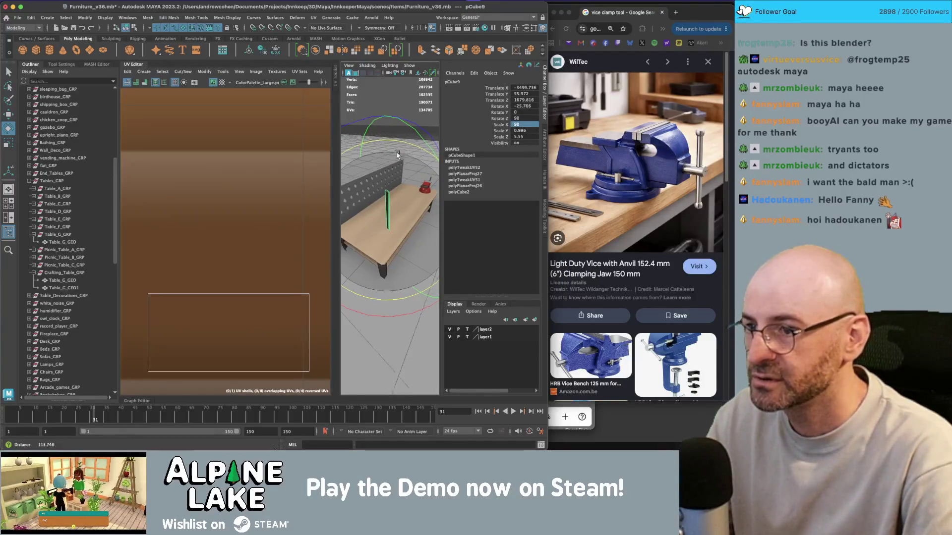
pyautogui.hotkey('ctrl', 'z')
# Step: Set the plank's Rotate X to 90 so it stands upright, and close the UV Editor
pyautogui.click(526, 112)
pyautogui.click(525, 106)
pyautogui.write('90')
pyautogui.press('Return')
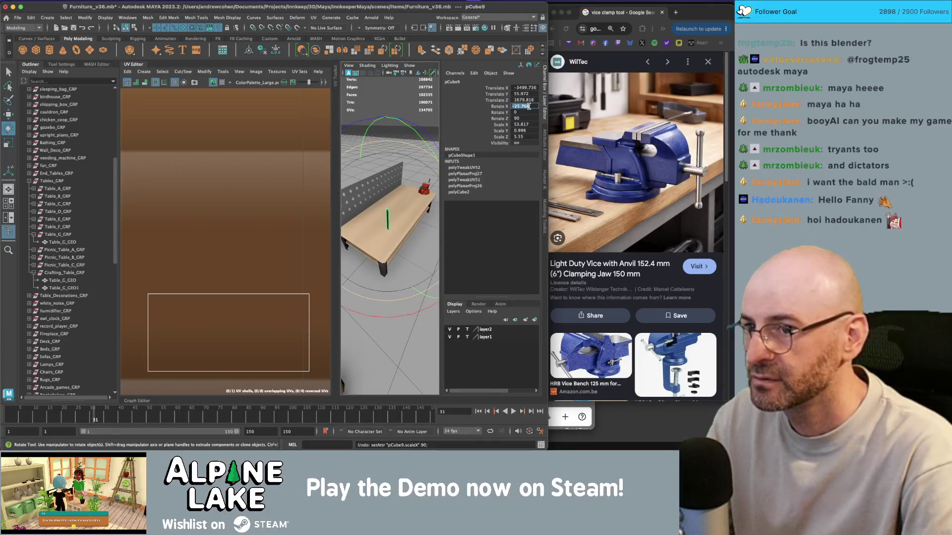
pyautogui.moveTo(392, 189)
pyautogui.keyDown('alt'); pyautogui.mouseDown()
pyautogui.moveTo(410, 186)
pyautogui.moveTo(367, 203)
pyautogui.mouseUp(); pyautogui.keyUp('alt')
pyautogui.press('w')
pyautogui.click(141, 65)
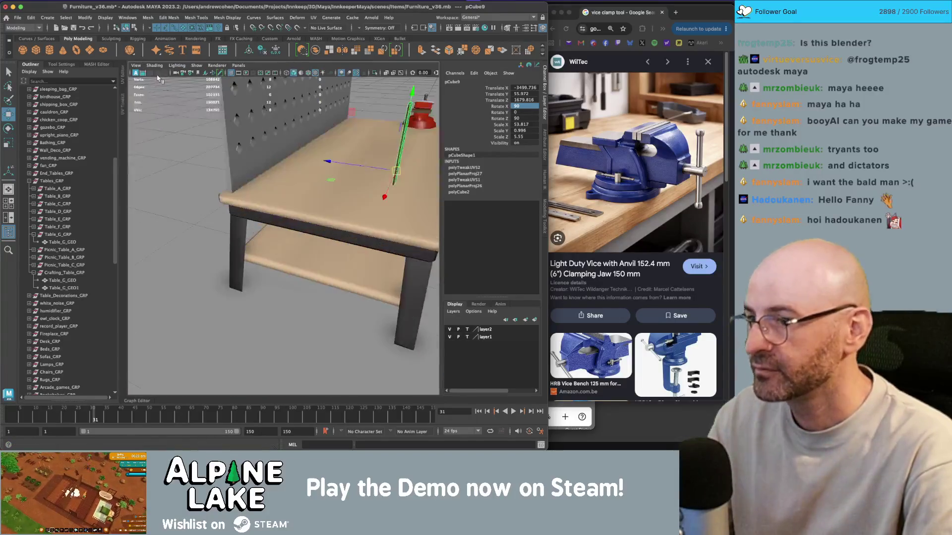
# Step: Shorten the plank along its length and rescale it evenly
pyautogui.keyDown('alt'); pyautogui.moveTo(297, 198); pyautogui.dragTo(195, 86); pyautogui.keyUp('alt')
pyautogui.press('r')
pyautogui.moveTo(253, 127)
pyautogui.mouseDown()
pyautogui.moveTo(246, 161)
pyautogui.moveTo(251, 151)
pyautogui.moveTo(349, 140)
pyautogui.moveTo(299, 130)
pyautogui.moveTo(267, 233)
pyautogui.moveTo(290, 200)
pyautogui.mouseUp()
pyautogui.press('w')
pyautogui.press('q')
pyautogui.click(292, 201)
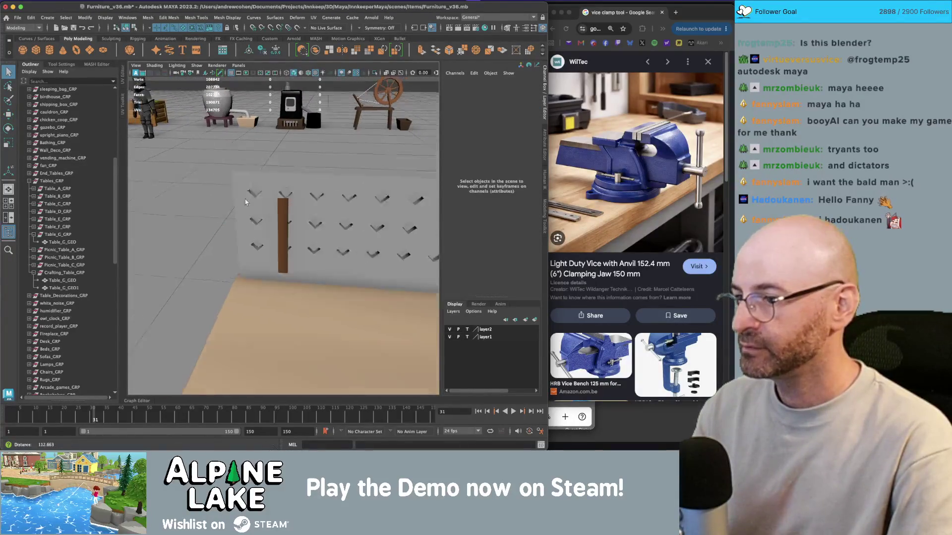
pyautogui.scroll(-5, 277, 213)
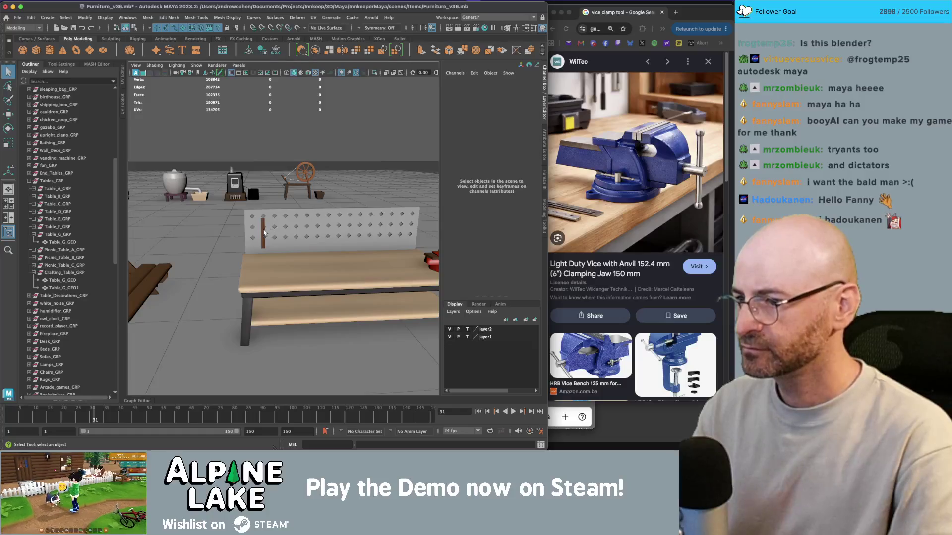
pyautogui.click(264, 232)
pyautogui.press('r')
pyautogui.moveTo(264, 233); pyautogui.dragTo(259, 235)
pyautogui.press('w')
# Step: Zero the plank's Rotate X and Z and lower it onto the tabletop
pyautogui.write('0')
pyautogui.press('Tab')
pyautogui.press('Return')
pyautogui.moveTo(272, 237)
pyautogui.mouseDown()
pyautogui.moveTo(298, 248)
pyautogui.moveTo(284, 222)
pyautogui.moveTo(277, 258)
pyautogui.mouseUp()
pyautogui.press('f')
pyautogui.scroll(-5, 327, 256)
# Step: Angle the plank slightly and add a shortened duplicate (Ctrl+D) beside it
pyautogui.press('e')
pyautogui.moveTo(295, 307); pyautogui.dragTo(319, 301)
pyautogui.hotkey('ctrl', 'd')
pyautogui.press('w')
pyautogui.moveTo(268, 230)
pyautogui.mouseDown()
pyautogui.moveTo(280, 260)
pyautogui.moveTo(188, 226)
pyautogui.moveTo(216, 247)
pyautogui.moveTo(366, 120)
pyautogui.mouseUp()
pyautogui.press('r')
pyautogui.press('w')
pyautogui.scroll(-5, 213, 244)
pyautogui.press('q')
pyautogui.click(366, 120)
pyautogui.scroll(5, 347, 159)
pyautogui.keyDown('alt'); pyautogui.moveTo(347, 159); pyautogui.dragTo(308, 201); pyautogui.keyUp('alt')
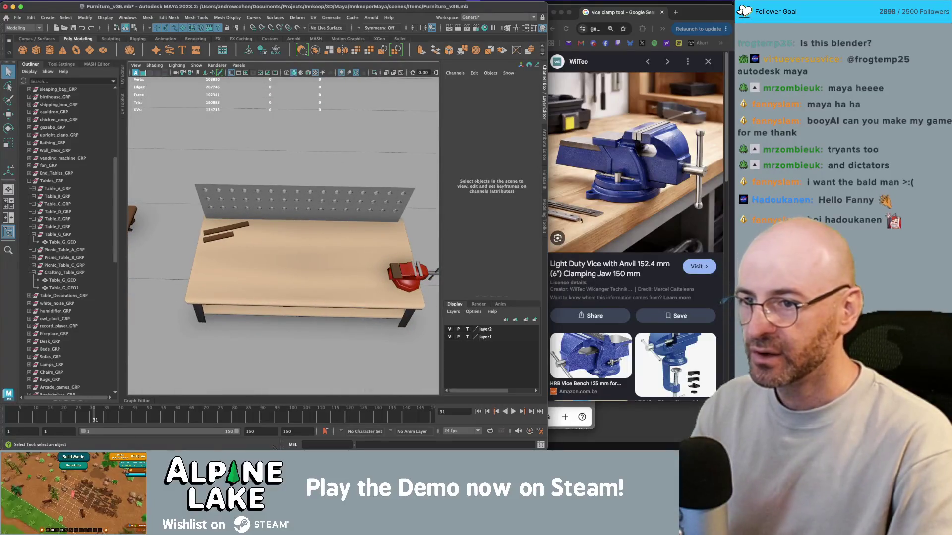
# Step: Switch over to the Unity editor
pyautogui.click(630, 18)
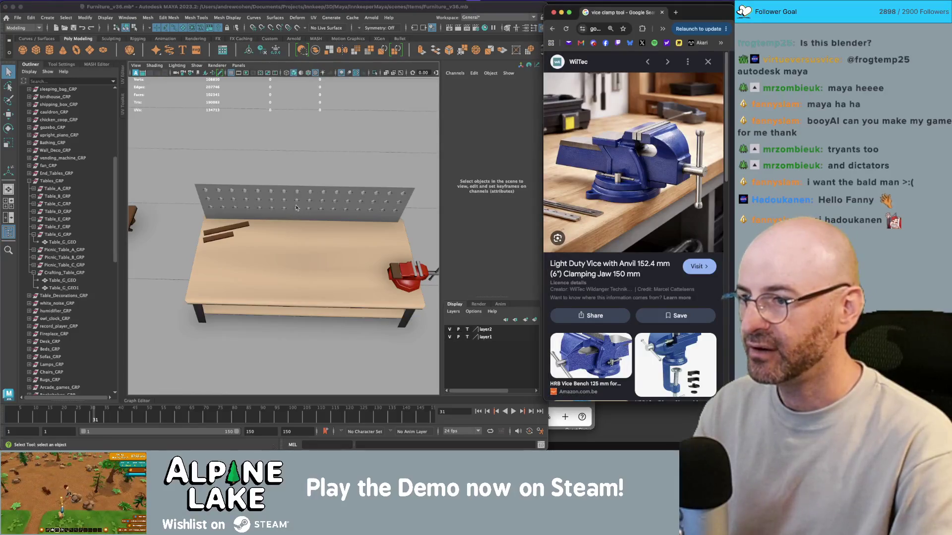
pyautogui.press('super+Tab')
pyautogui.press('super+Tab')
pyautogui.press('Tab')
pyautogui.press('super+Tab')
pyautogui.click(263, 223)
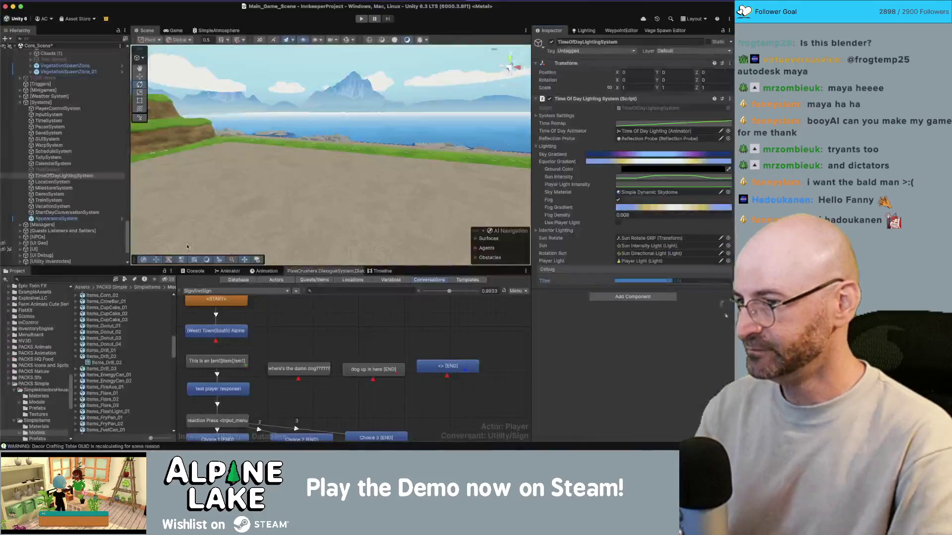
# Step: Filter the Project for 'saw' and preview the Saw, Jigsaw and Items_ChainSaw_03 assets
pyautogui.write('saw')
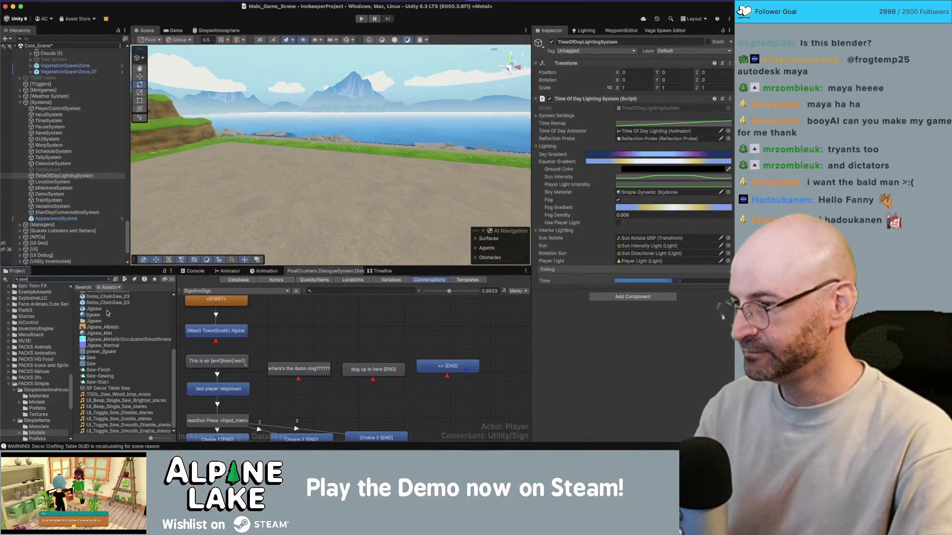
pyautogui.click(106, 360)
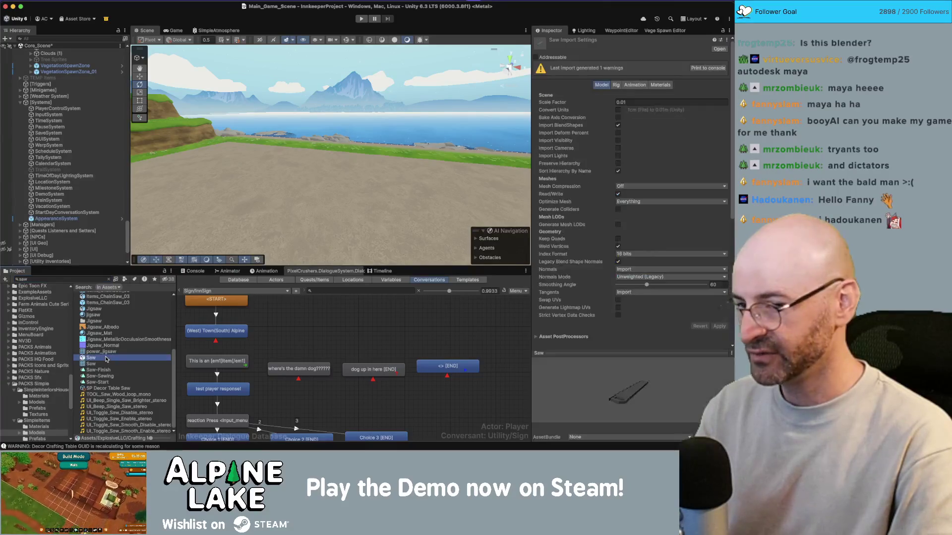
pyautogui.moveTo(586, 384); pyautogui.dragTo(611, 410)
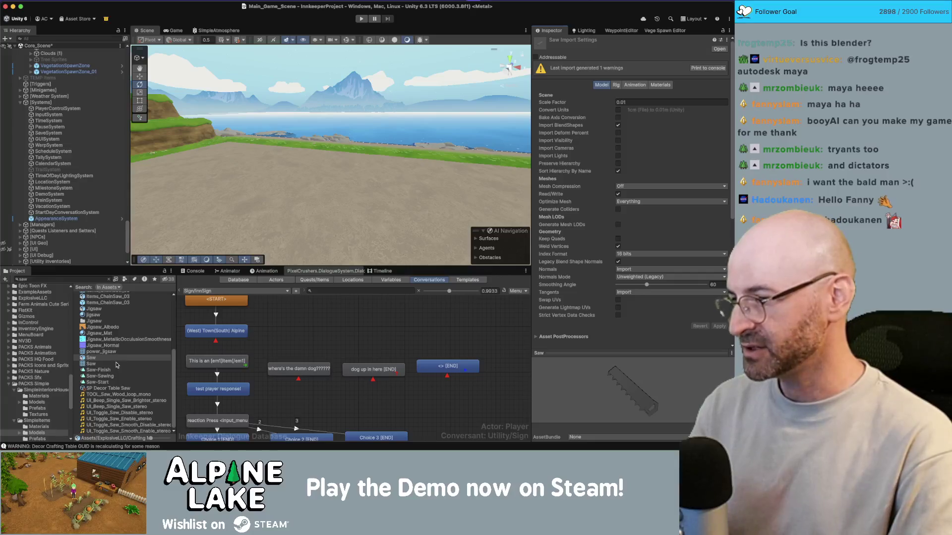
pyautogui.click(109, 311)
pyautogui.moveTo(612, 370)
pyautogui.mouseDown()
pyautogui.moveTo(583, 369)
pyautogui.moveTo(653, 380)
pyautogui.mouseUp()
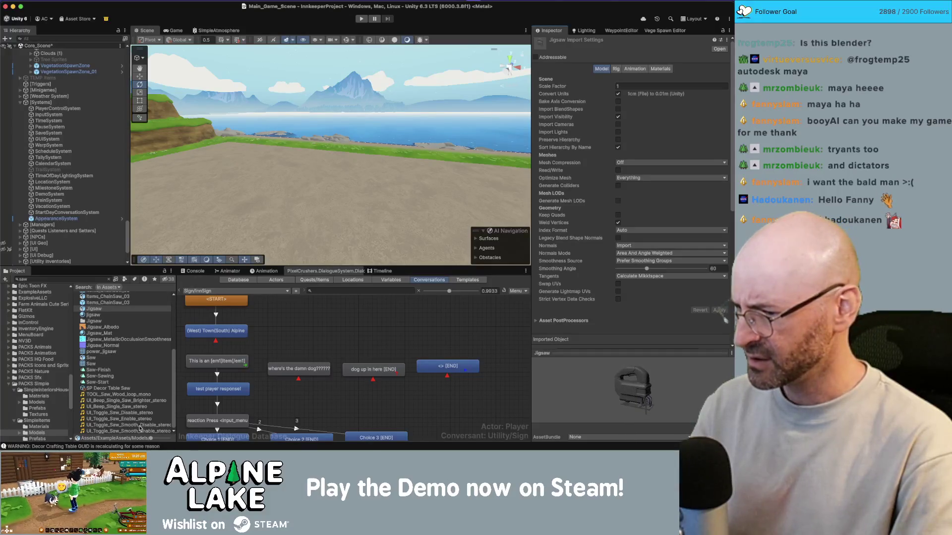
pyautogui.scroll(1, 106, 310)
pyautogui.click(108, 313)
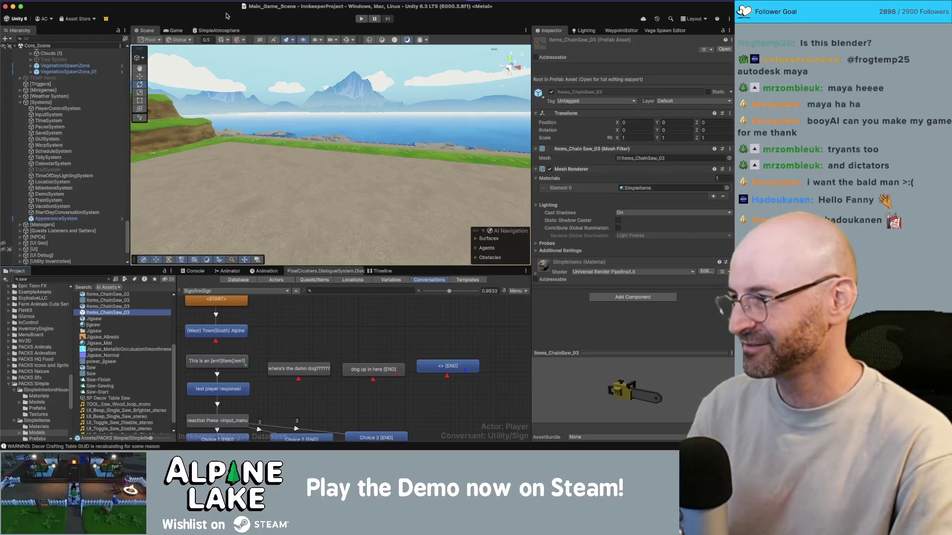
pyautogui.scroll(5, 82, 115)
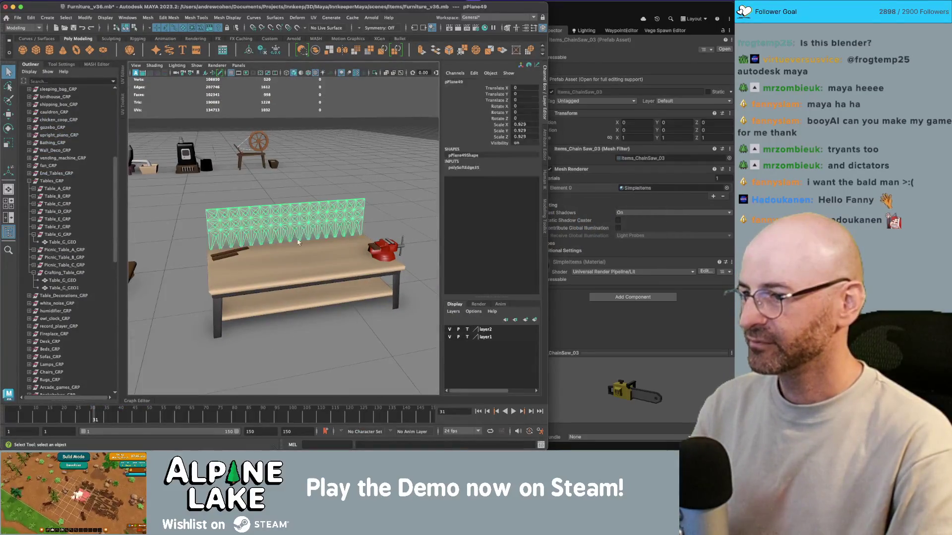
# Step: Combine the workbench, plank, red vise and lower shelf Table_G_GEO1 into one mesh
pyautogui.click(293, 252)
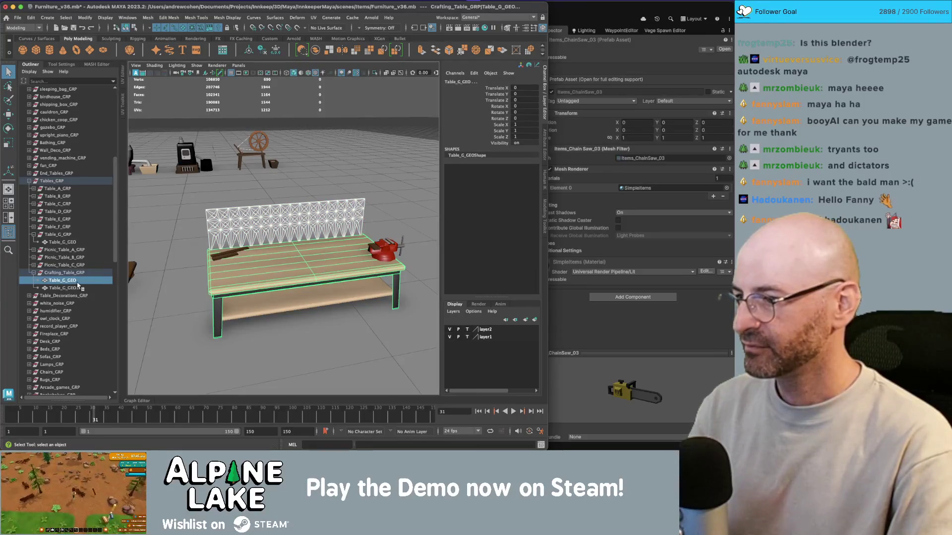
pyautogui.click(227, 255)
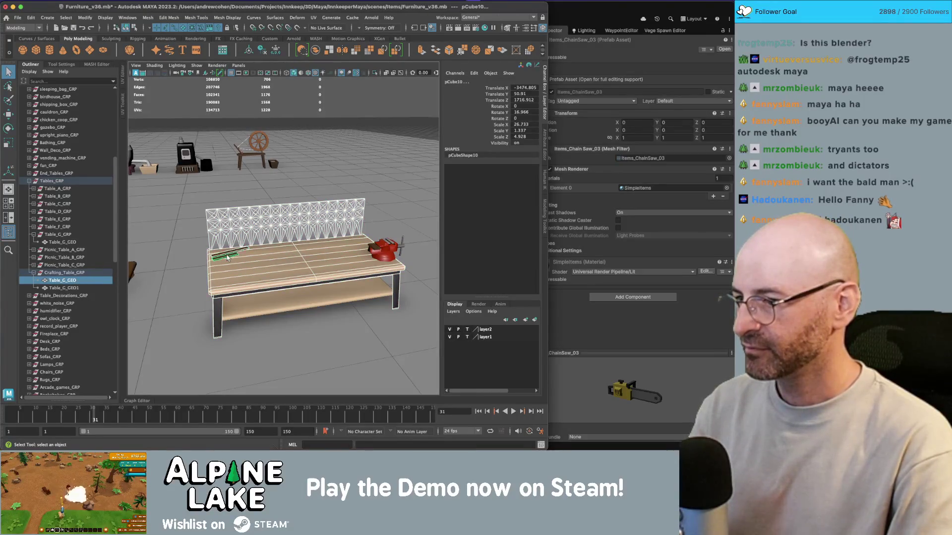
pyautogui.click(389, 254)
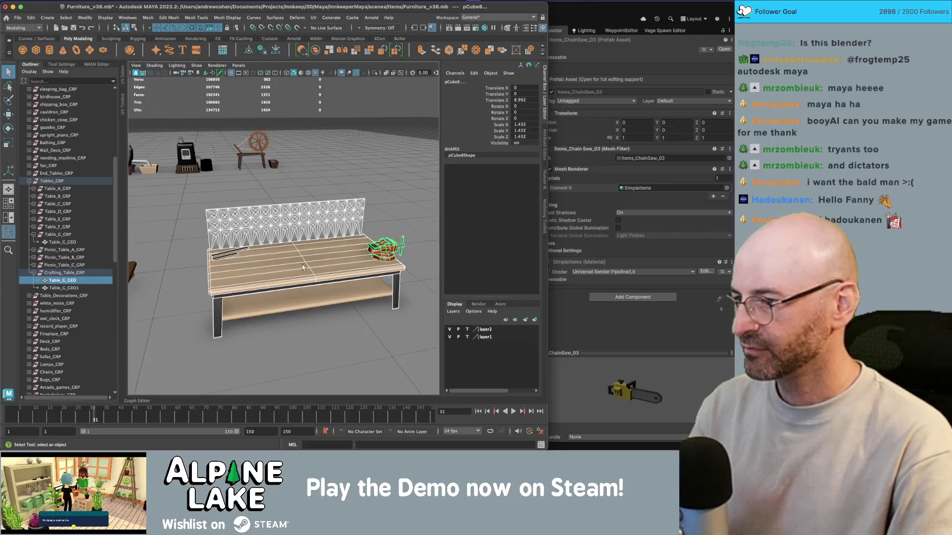
pyautogui.keyDown('shift'); pyautogui.click(64, 288); pyautogui.keyUp('shift')
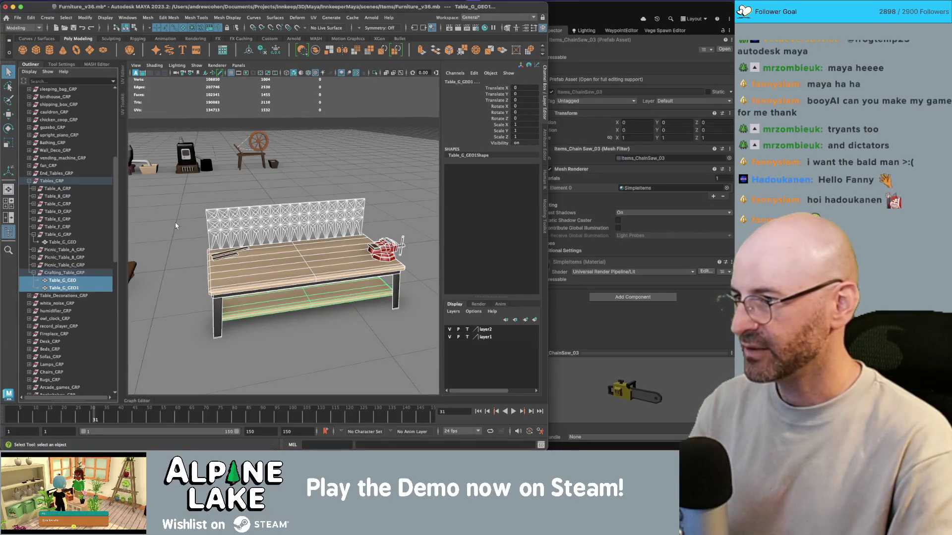
pyautogui.click(315, 51)
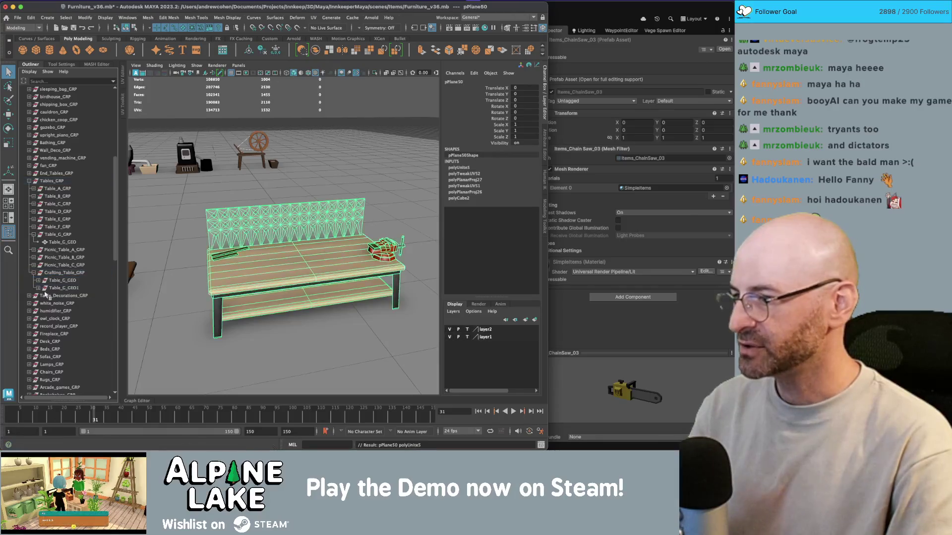
# Step: Delete the combined mesh's history and rename it crafting_table_GEO
pyautogui.click(60, 280)
pyautogui.click(64, 280)
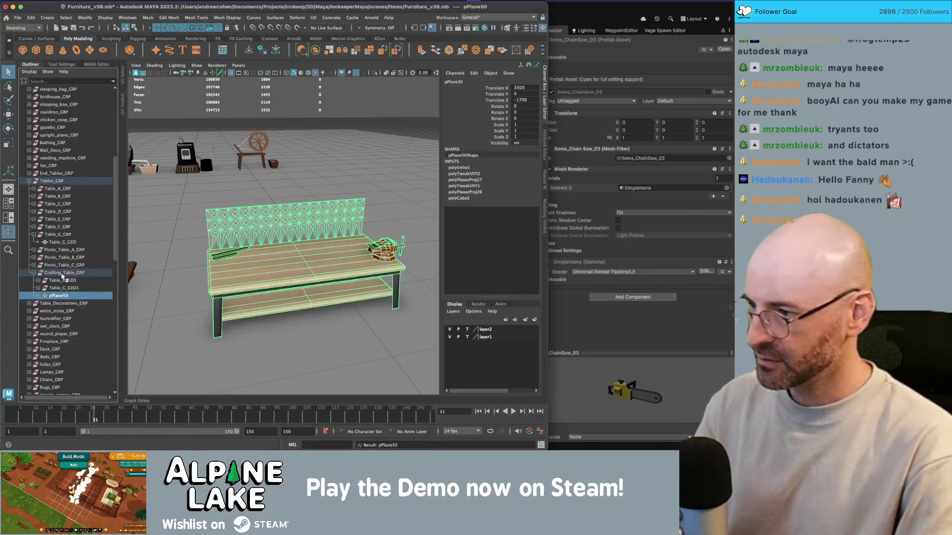
pyautogui.hotkey('alt', 'shift', 'd')
pyautogui.doubleClick(66, 281)
pyautogui.write('c')
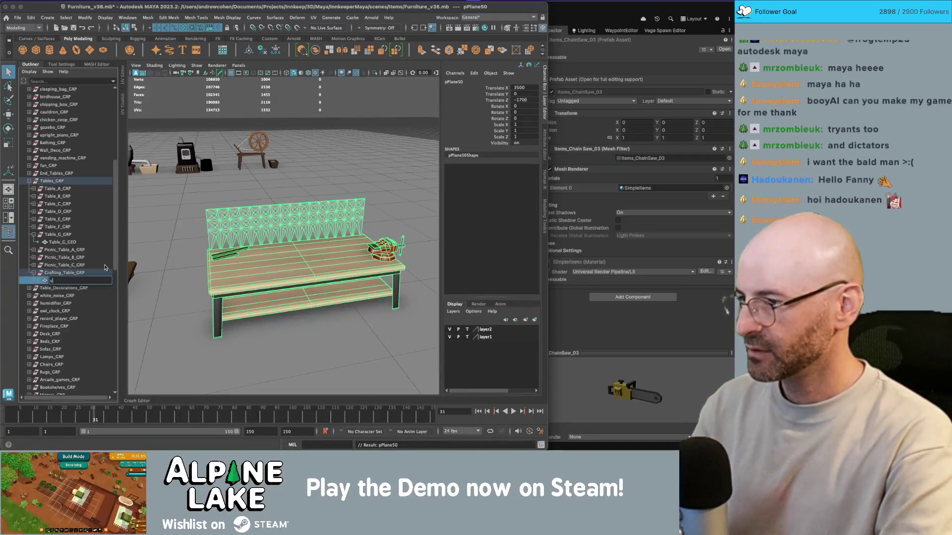
pyautogui.write('rafting_table_GEO')
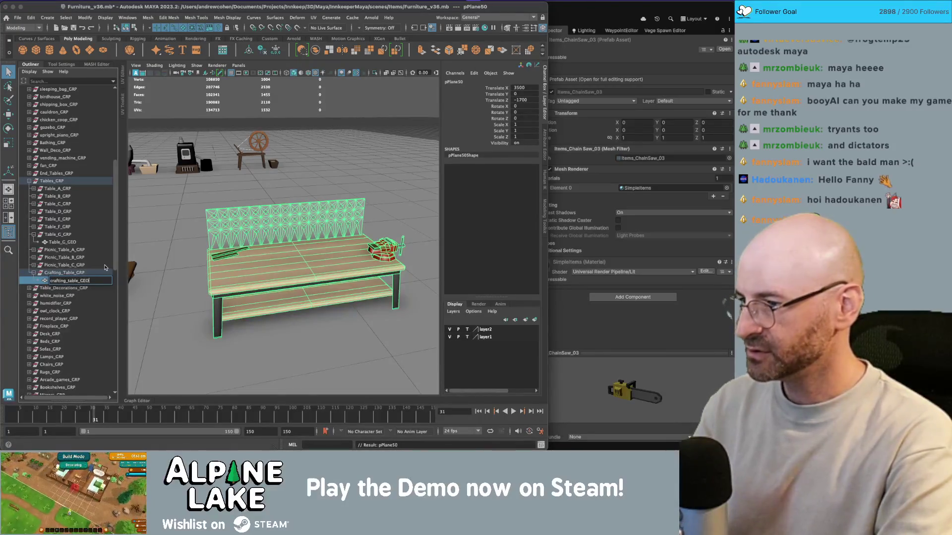
pyautogui.press('Return')
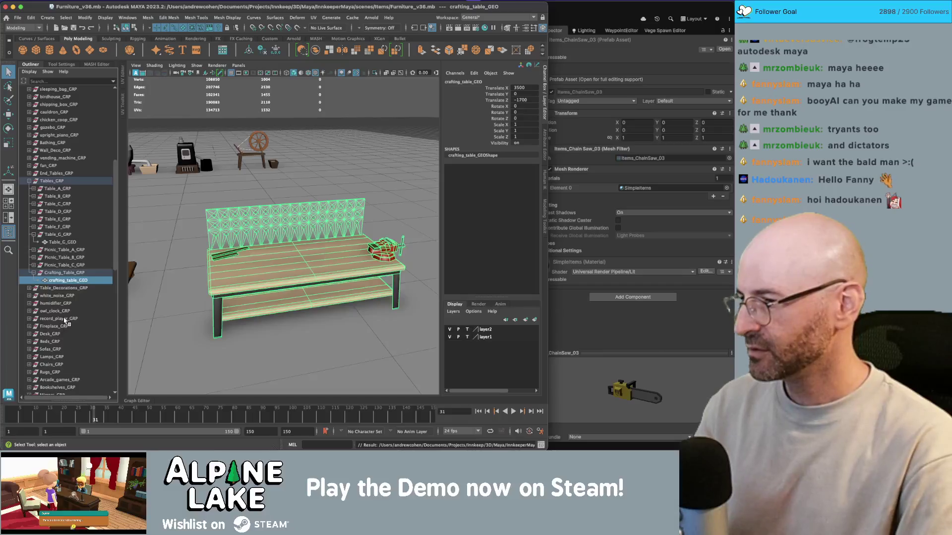
# Step: Select every member of furniture_export_set in the Outliner
pyautogui.scroll(-15, 65, 322)
pyautogui.click(58, 376)
pyautogui.scroll(15, 60, 247)
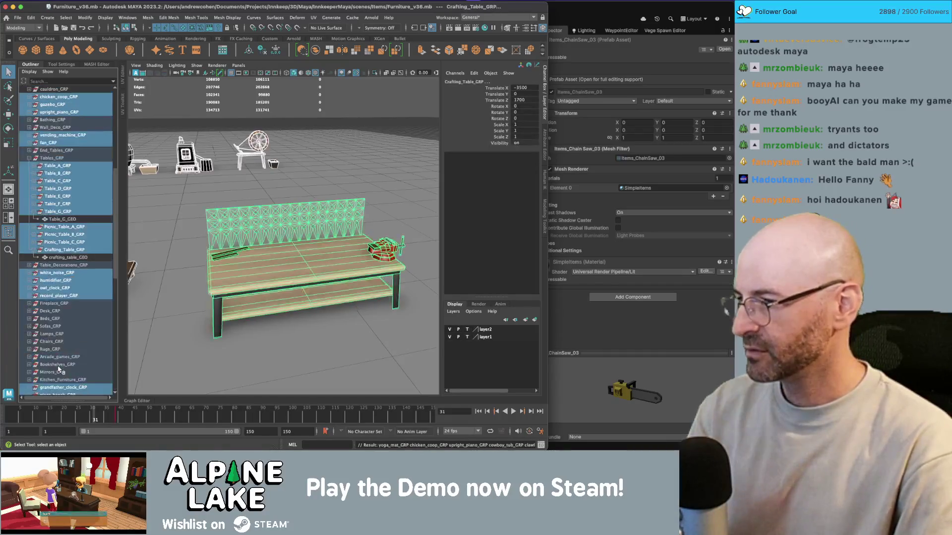
pyautogui.click(22, 17)
# Step: Export the selection over furniture.fbx in _Models/Decorations, confirming the replace, then switch to Unity
pyautogui.moveTo(99, 129)
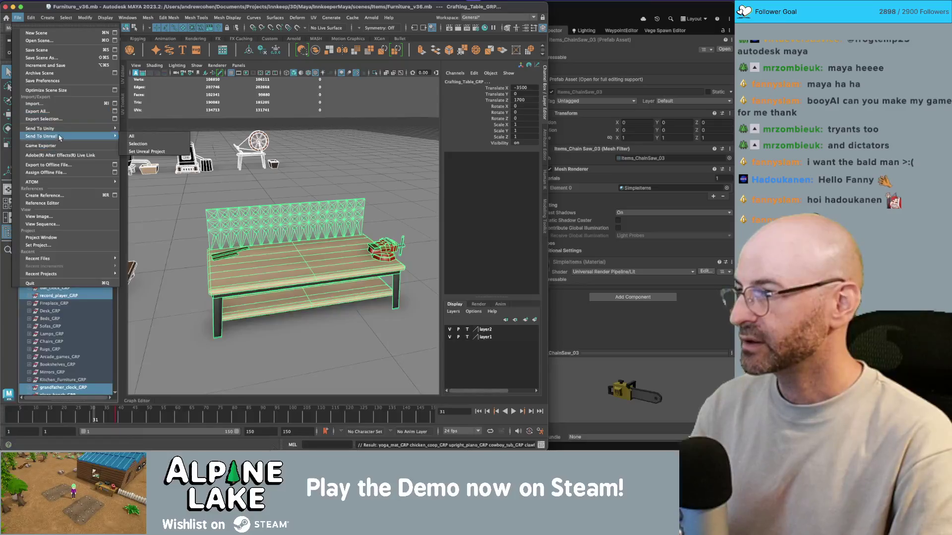
pyautogui.click(130, 136)
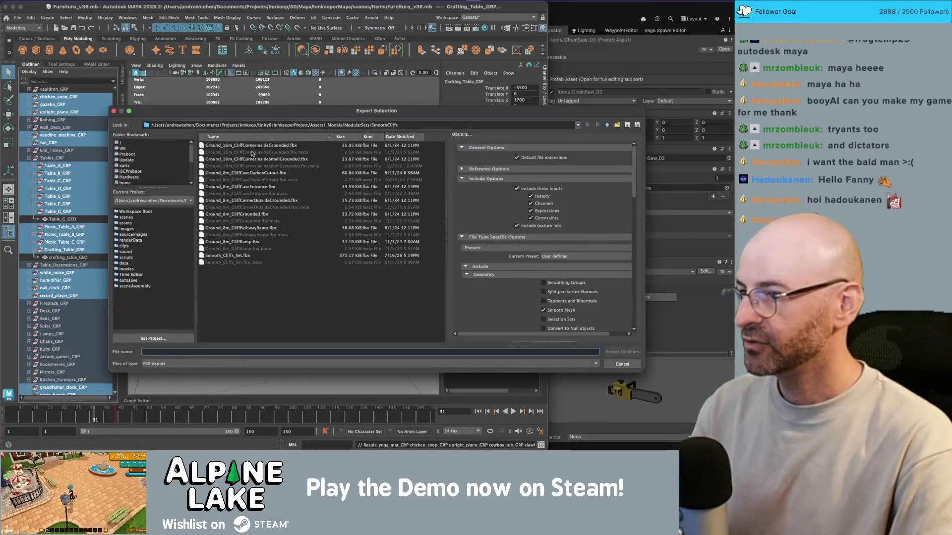
pyautogui.click(606, 127)
pyautogui.click(606, 125)
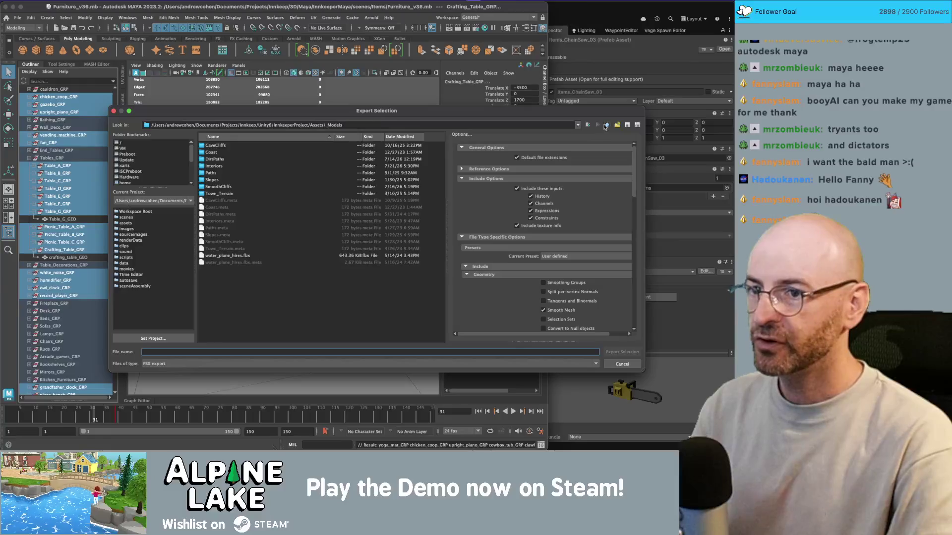
pyautogui.doubleClick(224, 207)
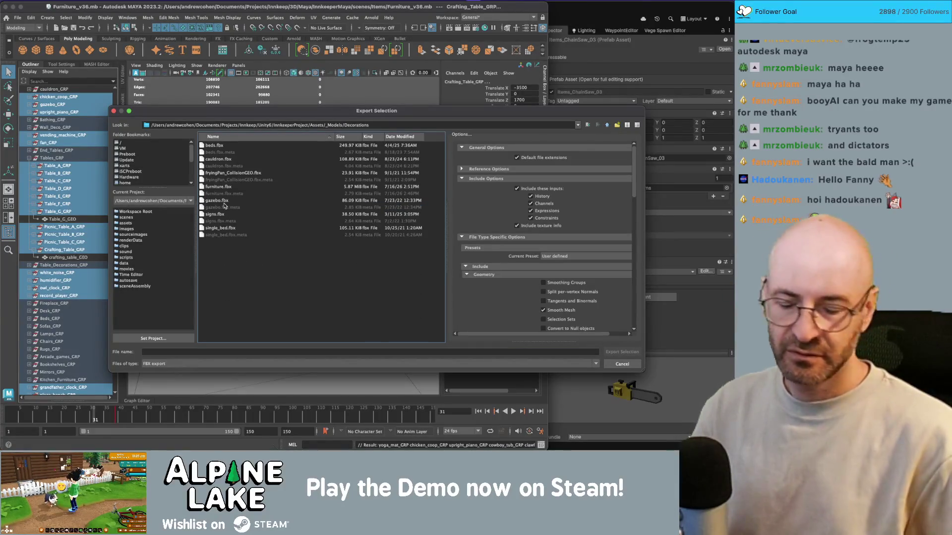
pyautogui.click(225, 188)
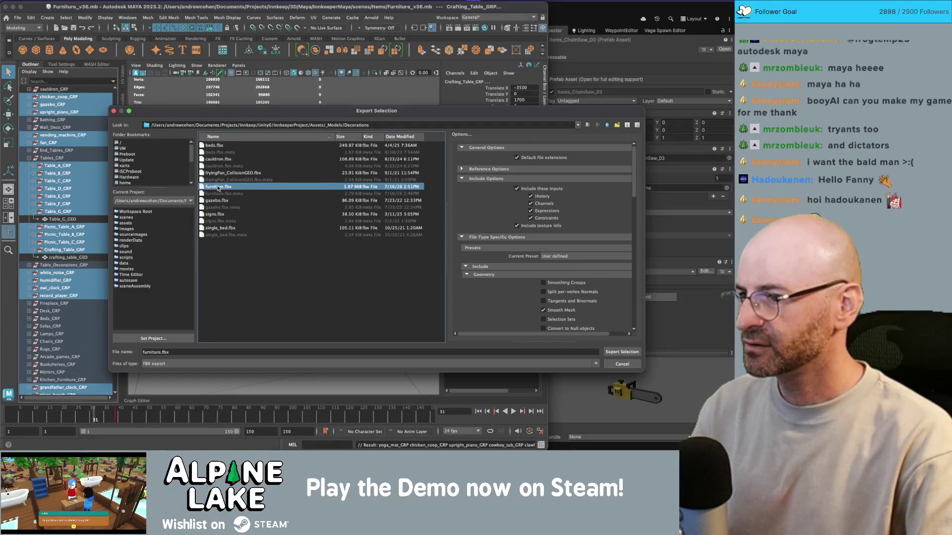
pyautogui.doubleClick(218, 187)
pyautogui.click(364, 236)
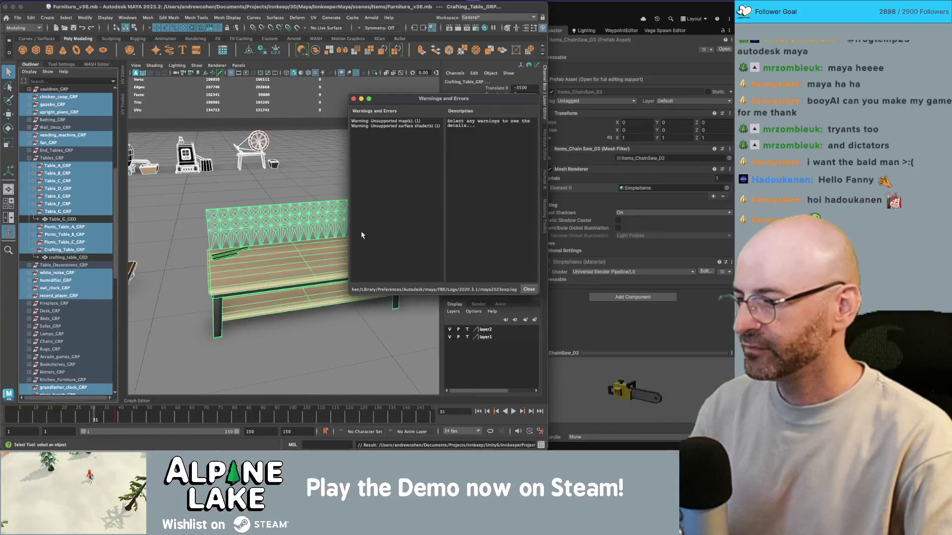
pyautogui.click(354, 99)
pyautogui.press('super+Tab')
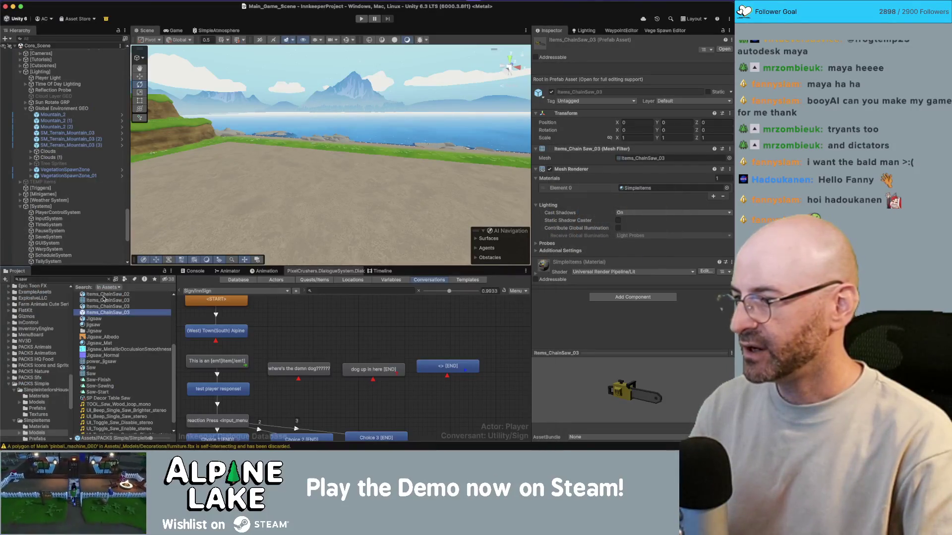
# Step: Open the crafting table's Decor Crafting Table prefab and search the Project for 'crafting'
pyautogui.moveTo(185, 196)
pyautogui.mouseDown(button='right')
pyautogui.moveTo(336, 228)
pyautogui.moveTo(344, 190)
pyautogui.mouseUp(button='right')
pyautogui.click(345, 190)
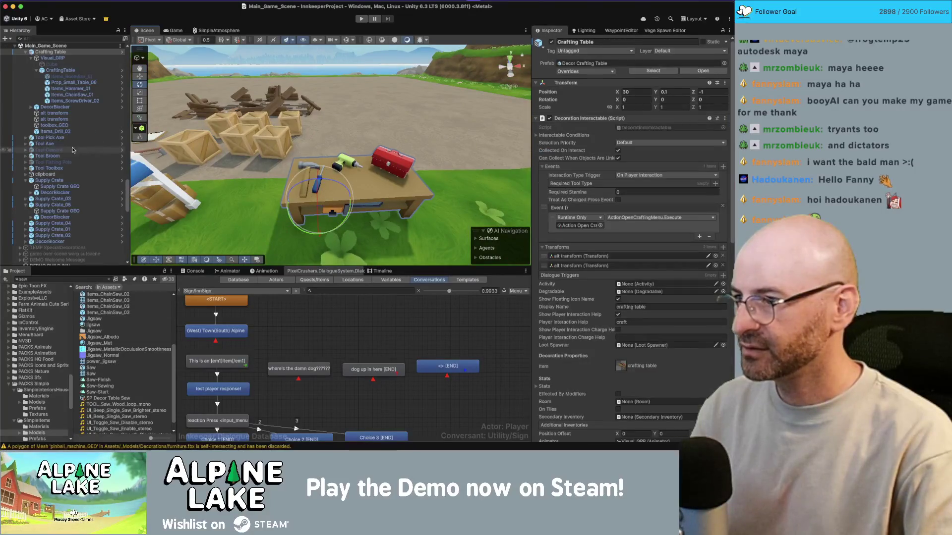
pyautogui.click(653, 70)
pyautogui.doubleClick(124, 363)
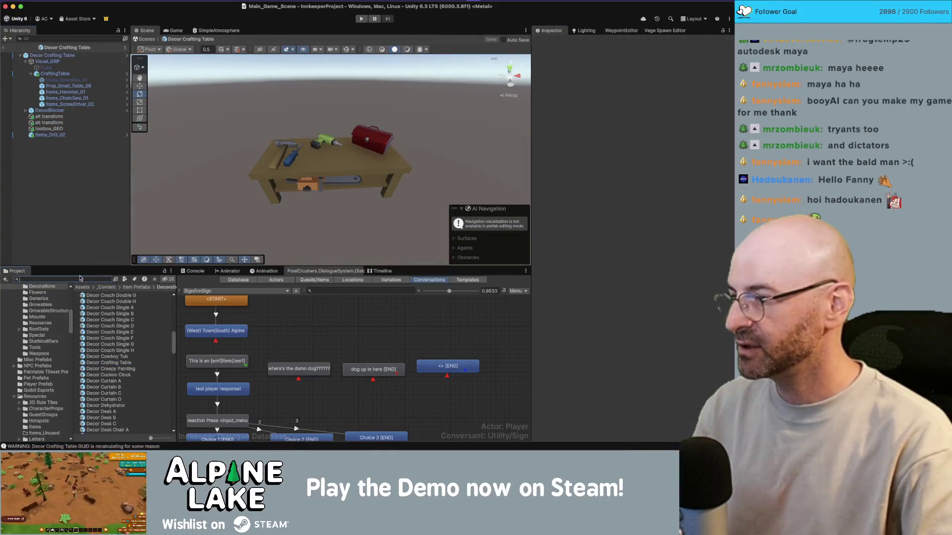
pyautogui.write('crafting table')
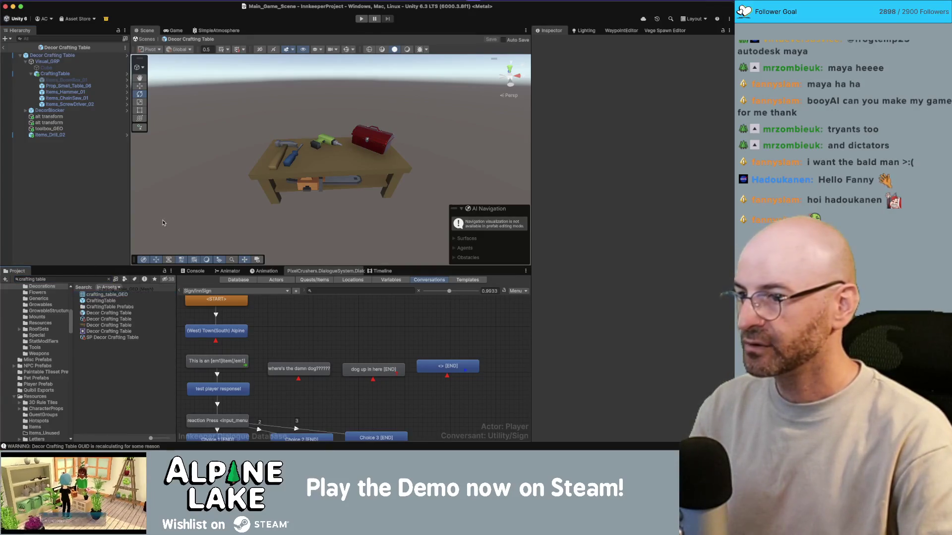
# Step: Add crafting_table_GEO to the prefab and set its Position X and Y to 0
pyautogui.moveTo(163, 222); pyautogui.dragTo(329, 158)
pyautogui.click(643, 72)
pyautogui.write('0')
pyautogui.press('Tab')
pyautogui.write('0')
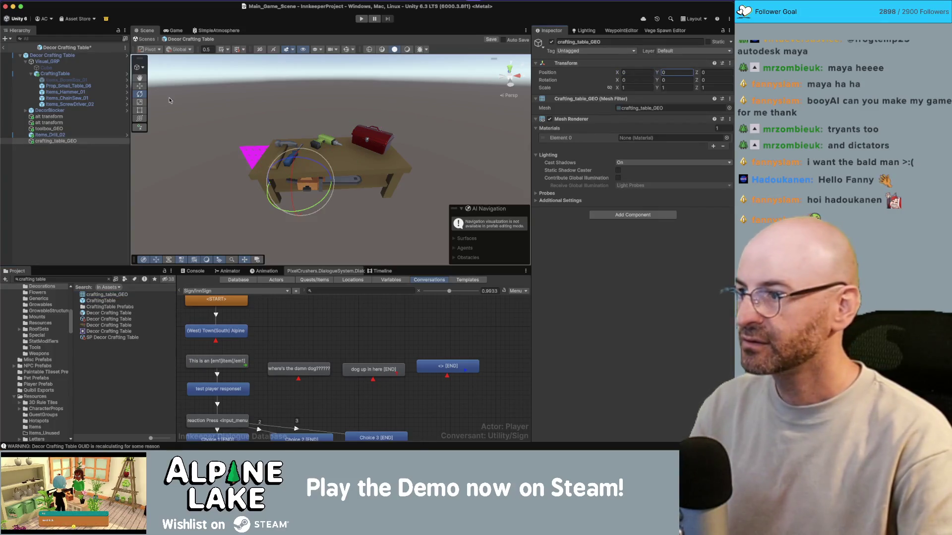
pyautogui.moveTo(45, 143); pyautogui.dragTo(45, 105)
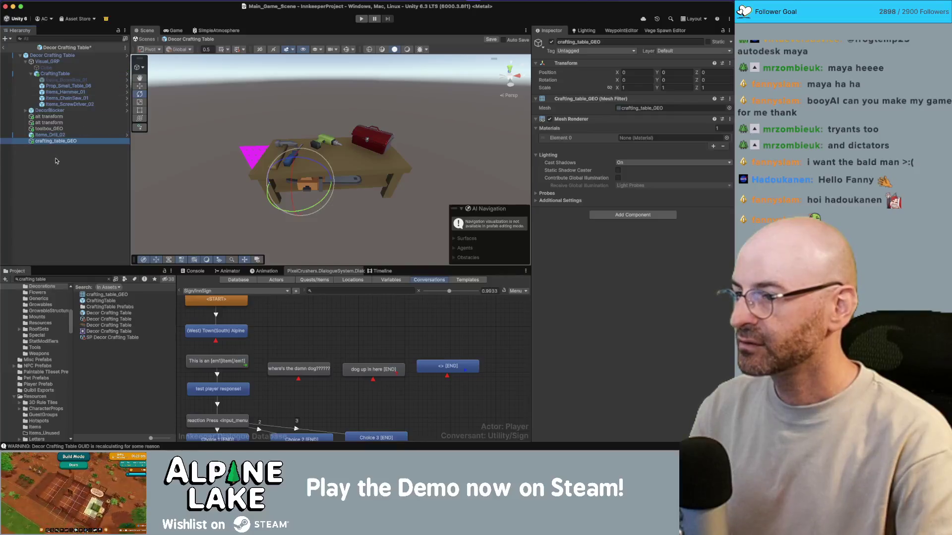
pyautogui.press('super+Tab')
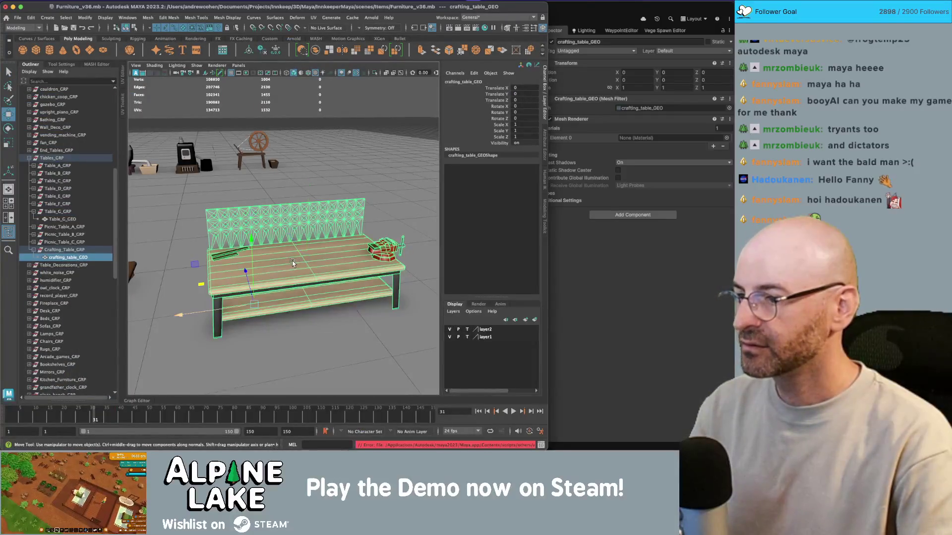
# Step: Re-export the furniture export set over furniture.fbx, dismissing the warnings, then switch to Unity
pyautogui.scroll(-10, 55, 198)
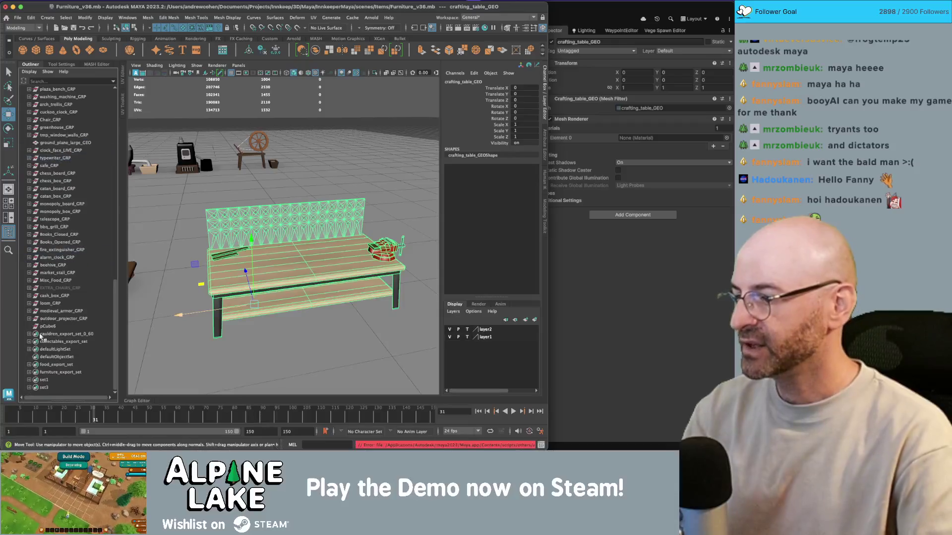
pyautogui.keyDown('shift'); pyautogui.click(43, 367); pyautogui.keyUp('shift')
pyautogui.click(18, 17)
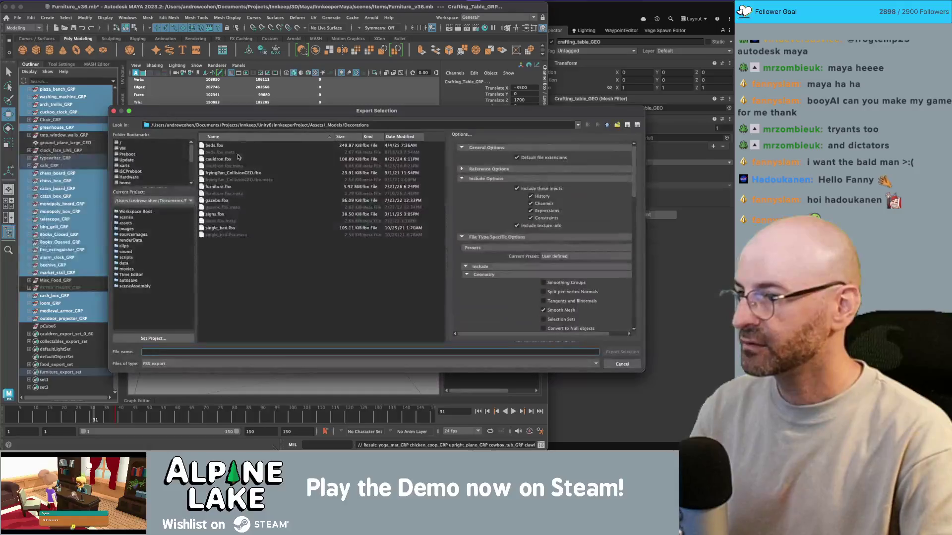
pyautogui.doubleClick(223, 186)
pyautogui.click(363, 235)
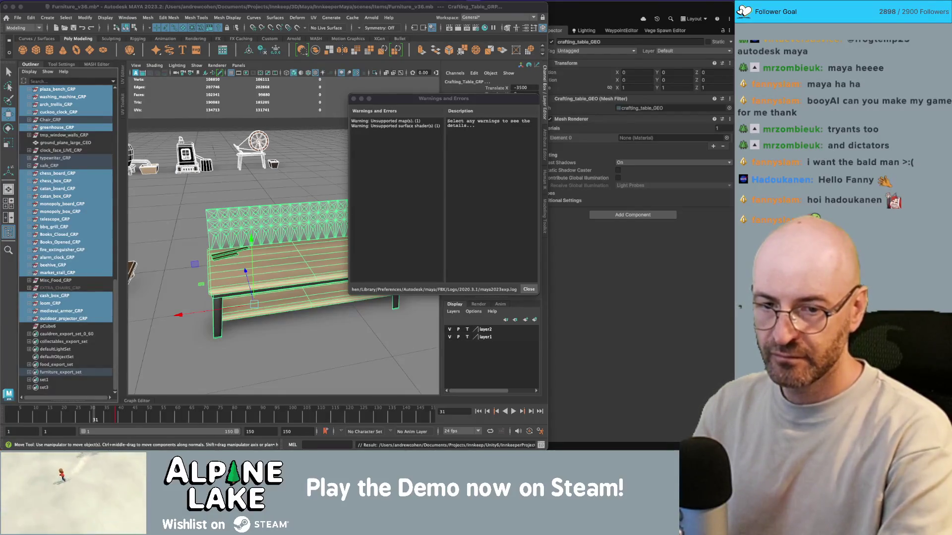
pyautogui.click(354, 99)
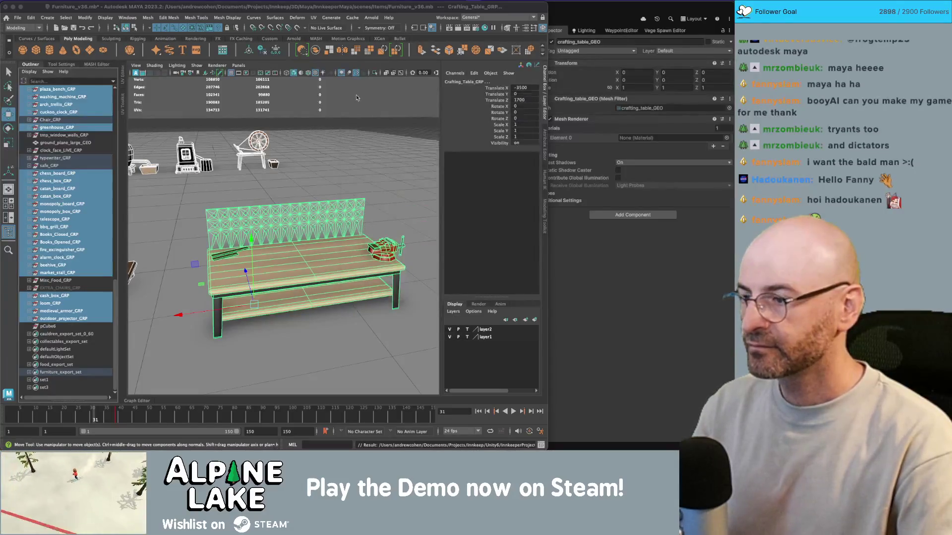
pyautogui.press('super+Tab')
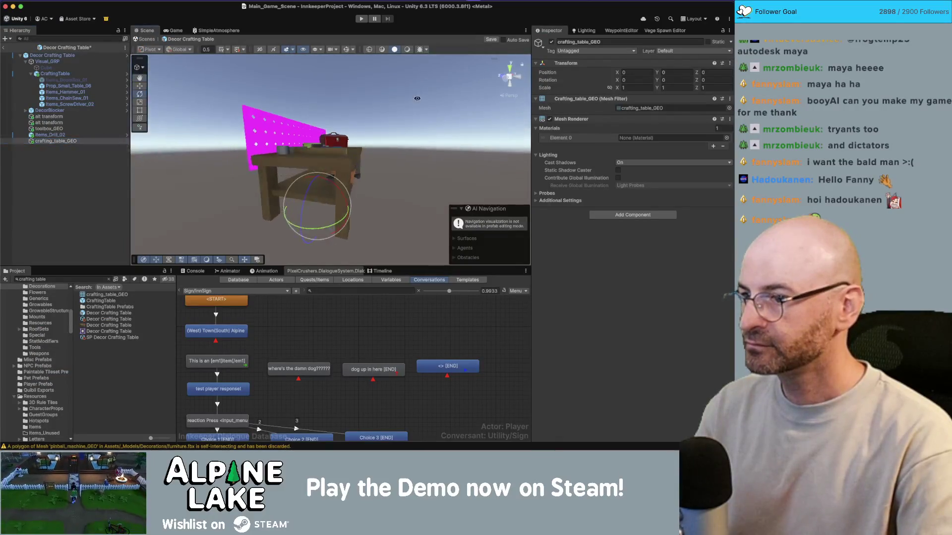
# Step: Give crafting_table_GEO 2 material slots with Color Atlas Matte Mat in Element 0
pyautogui.keyDown('alt'); pyautogui.moveTo(417, 98); pyautogui.dragTo(82, 166); pyautogui.keyUp('alt')
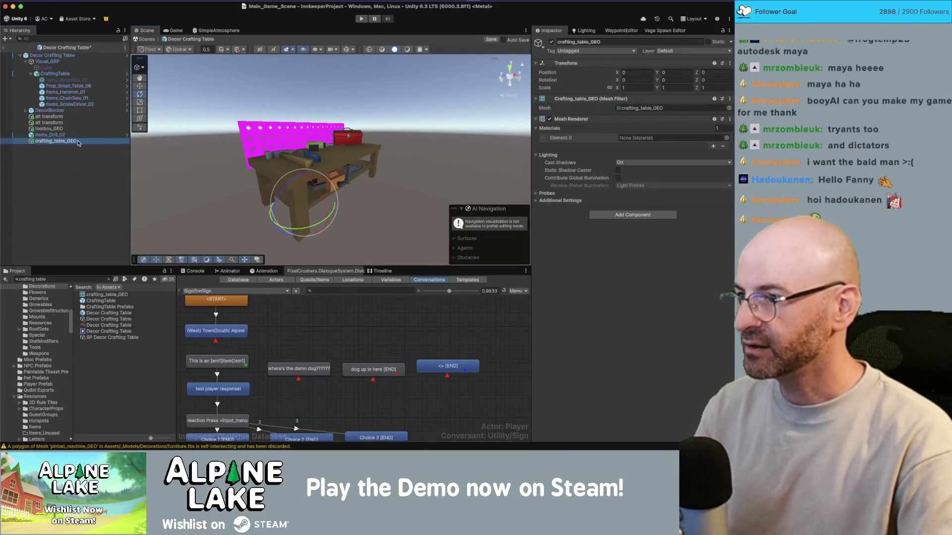
pyautogui.click(718, 127)
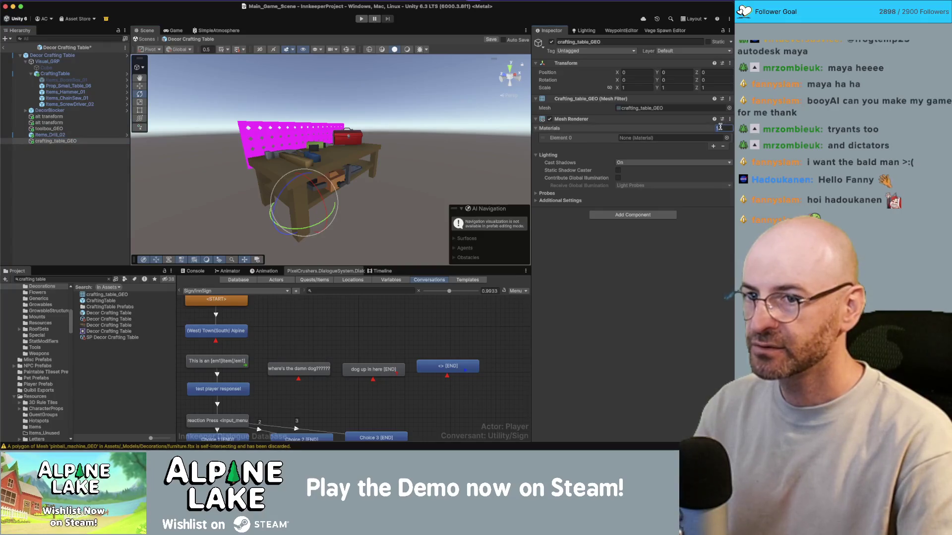
pyautogui.write('2')
pyautogui.press('Return')
pyautogui.click(727, 138)
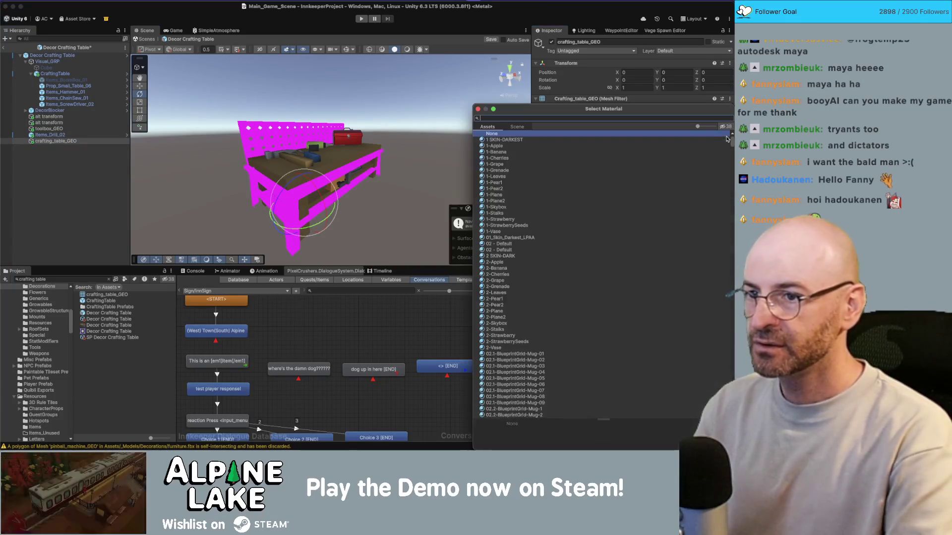
pyautogui.write('matte mat')
pyautogui.click(511, 140)
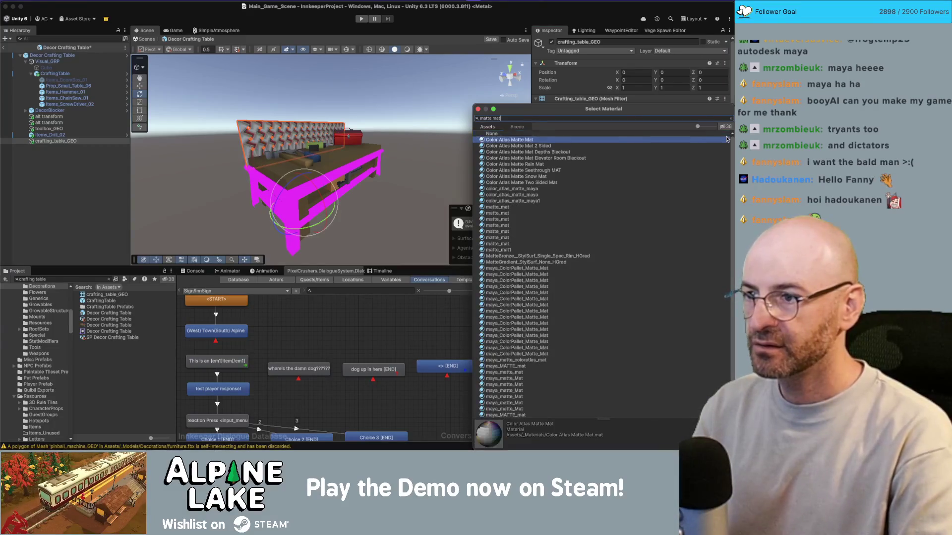
pyautogui.press('Return')
# Step: Back in Maya, select the crafting table in Face selection mode
pyautogui.press('super+Tab')
pyautogui.click(330, 214)
pyautogui.moveTo(329, 207); pyautogui.dragTo(342, 419, button='right')
pyautogui.click(329, 228)
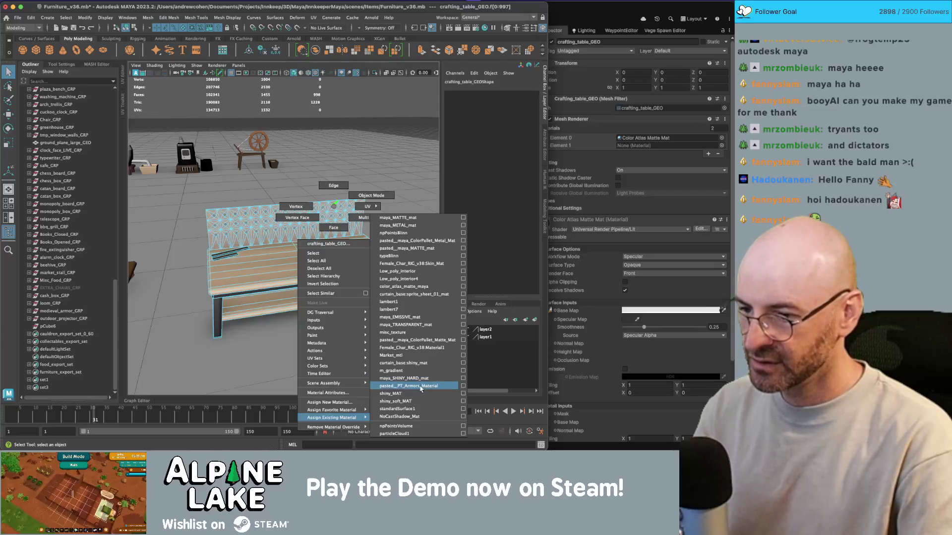
# Step: Assign shiny_soft_MAT to the table and show its UVs over the palette in UV shell mode
pyautogui.click(420, 401)
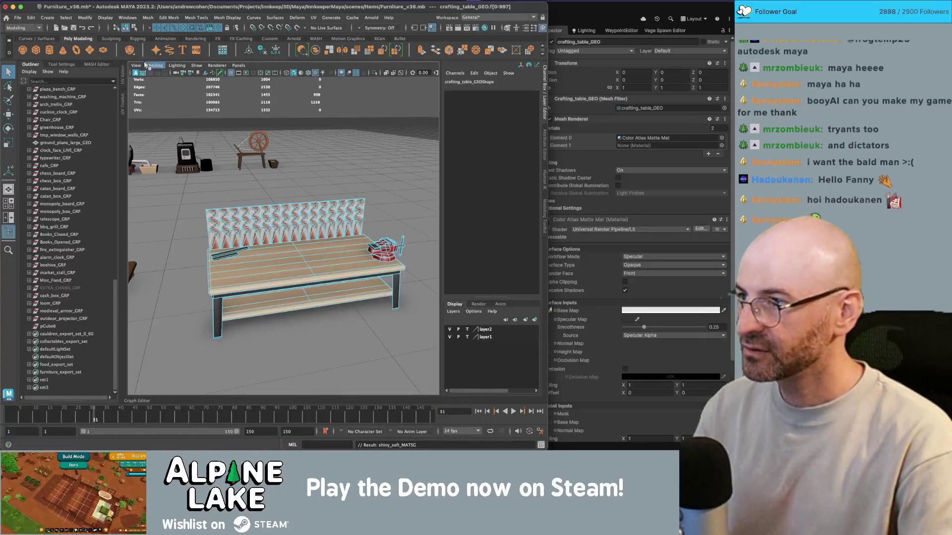
pyautogui.click(126, 28)
pyautogui.click(295, 209)
pyautogui.click(222, 49)
pyautogui.moveTo(227, 188); pyautogui.dragTo(214, 183, button='right')
pyautogui.click(377, 229)
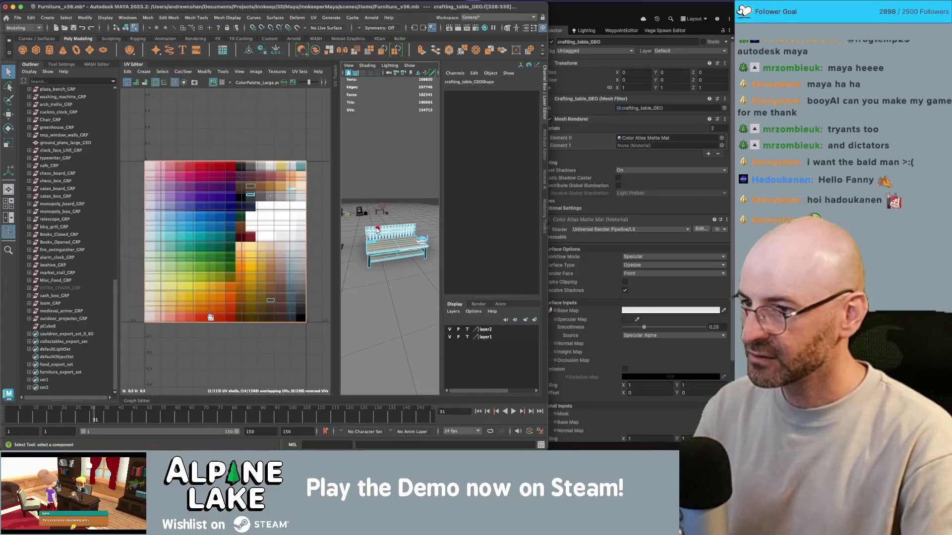
pyautogui.moveTo(390, 230); pyautogui.dragTo(387, 229, button='right')
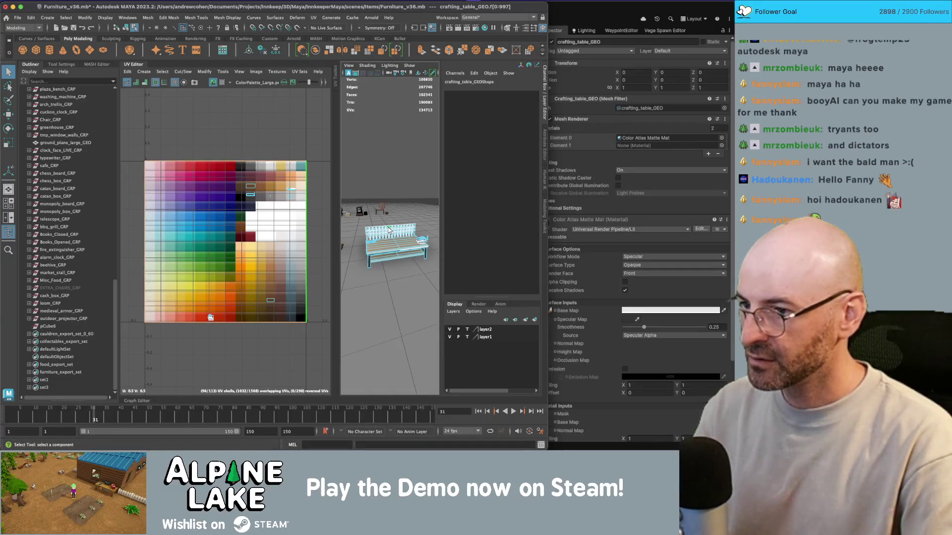
pyautogui.moveTo(179, 132)
pyautogui.mouseDown(button='right')
pyautogui.moveTo(164, 127)
pyautogui.moveTo(148, 143)
pyautogui.mouseUp(button='right')
# Step: Move the selected UV shells up and right on the palette, then clear the selection
pyautogui.press('w')
pyautogui.press('r')
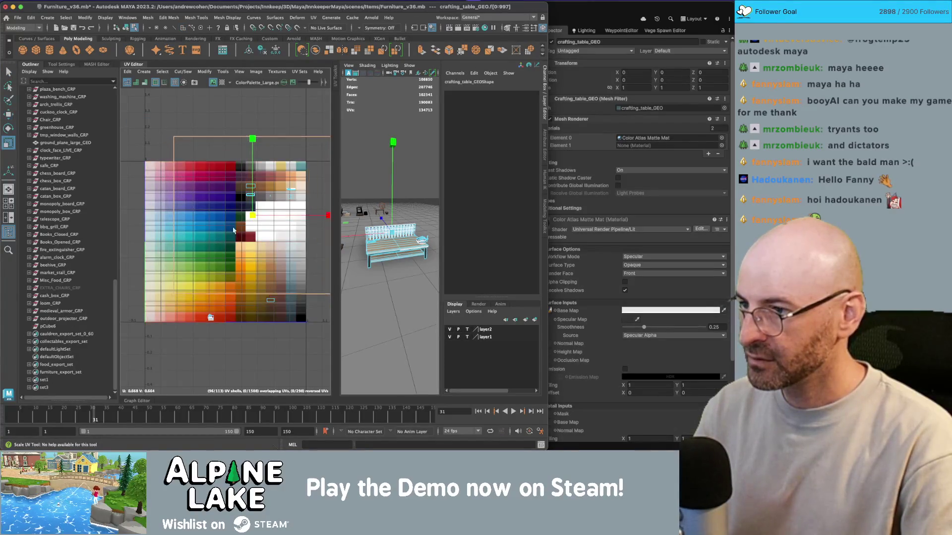
pyautogui.press('w')
pyautogui.moveTo(253, 215); pyautogui.dragTo(272, 198)
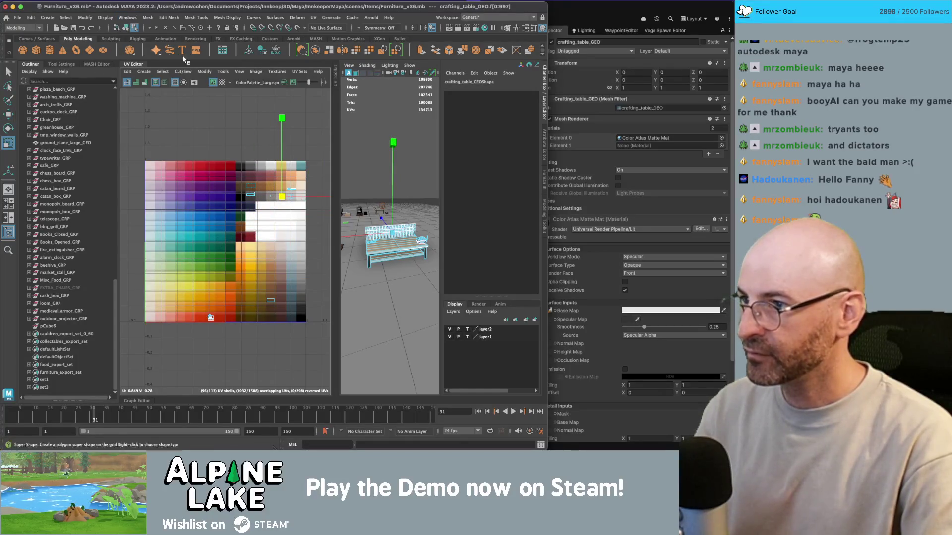
pyautogui.press('q')
pyautogui.click(400, 179)
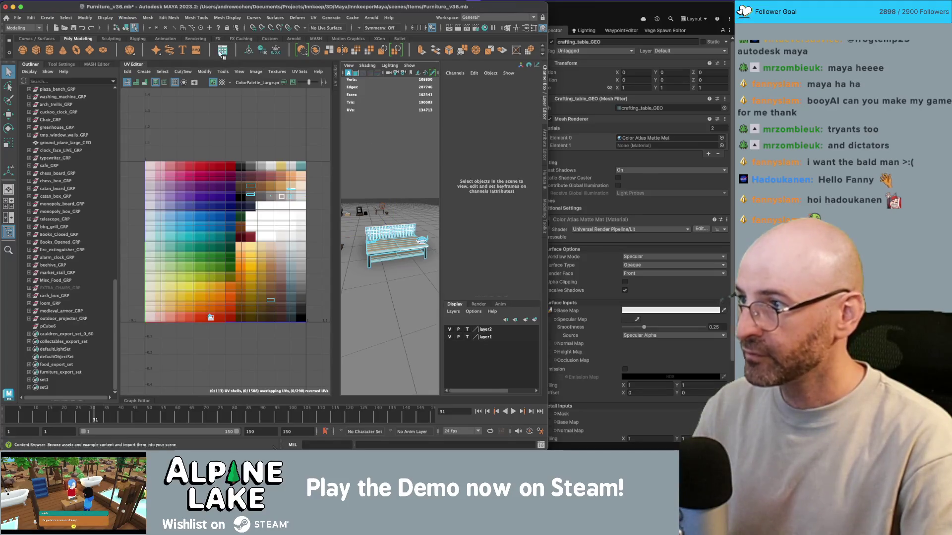
# Step: Select all lattice backboard faces of crafting_table_GEO and convert them to UVs in the UV Editor
pyautogui.click(126, 29)
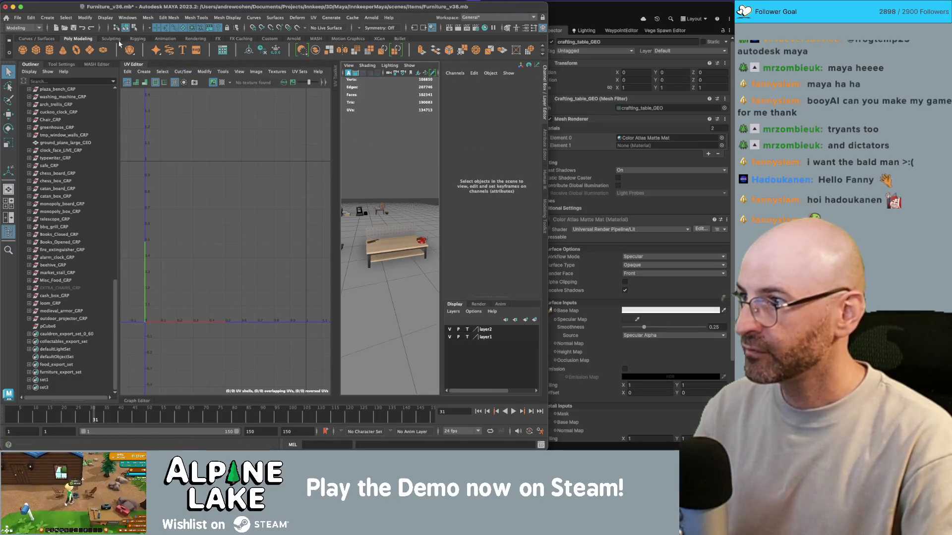
pyautogui.click(127, 65)
pyautogui.click(330, 214)
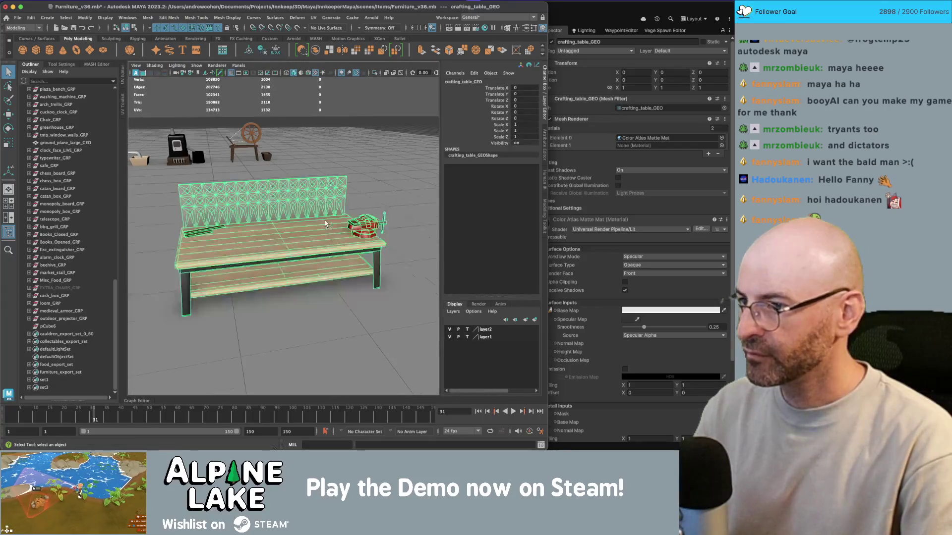
pyautogui.scroll(3, 263, 193)
pyautogui.moveTo(307, 188); pyautogui.dragTo(308, 171, button='right')
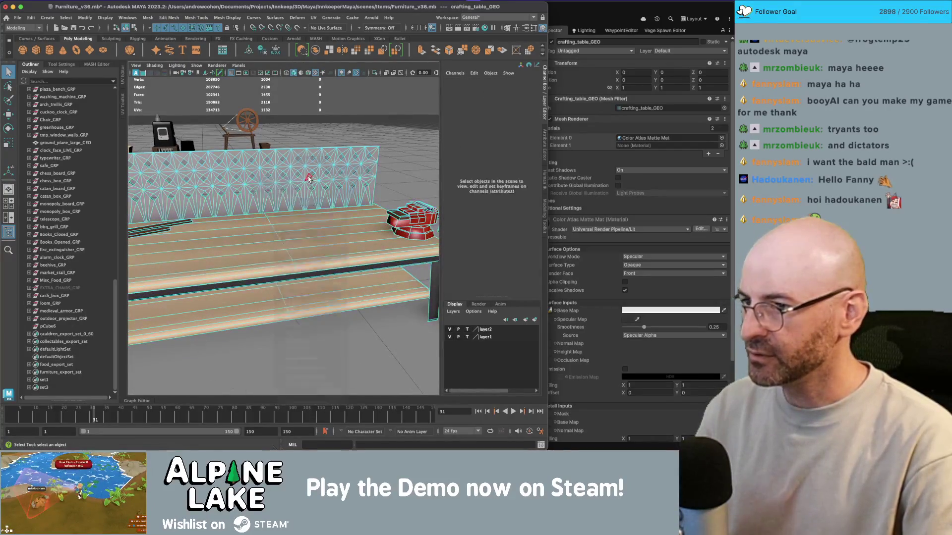
pyautogui.doubleClick(308, 178)
pyautogui.click(122, 86)
pyautogui.moveTo(195, 152); pyautogui.dragTo(195, 155, button='right')
pyautogui.press('F11')
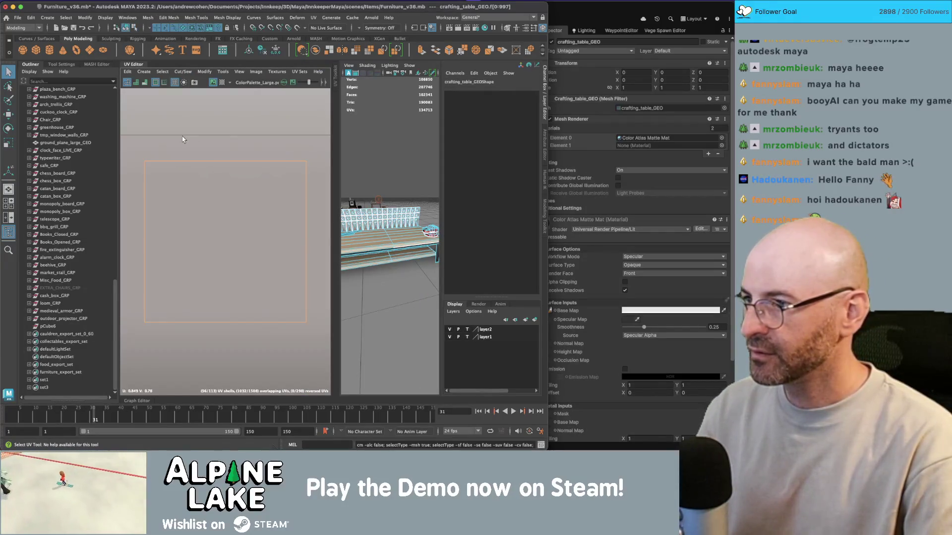
# Step: Planar-project the backboard lattice UVs and shrink its shell onto a single palette swatch
pyautogui.click(144, 72)
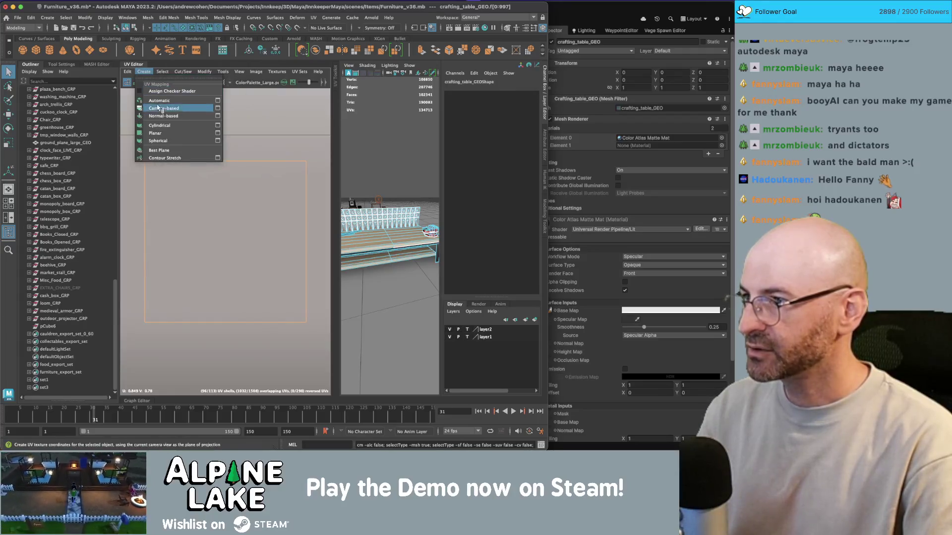
pyautogui.click(217, 133)
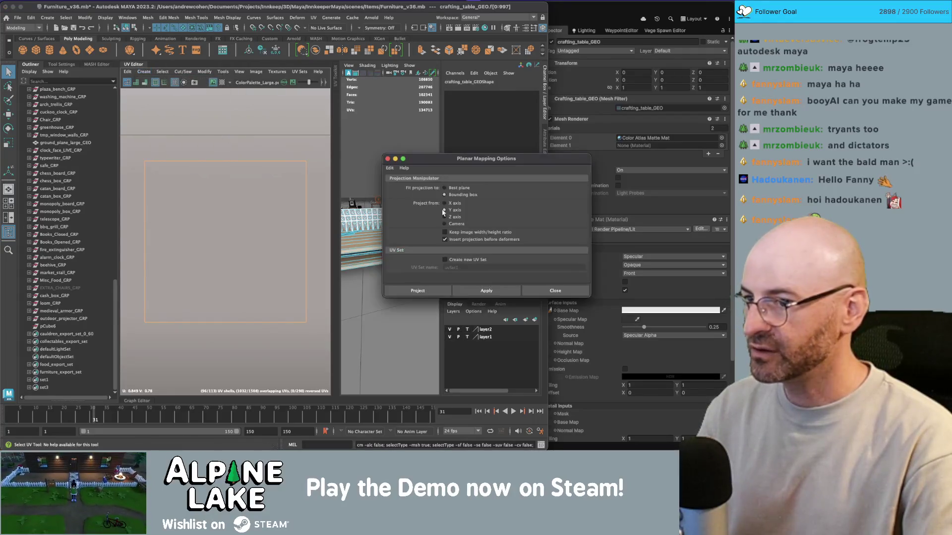
pyautogui.click(495, 288)
pyautogui.moveTo(235, 203); pyautogui.dragTo(198, 186, button='right')
pyautogui.press('w')
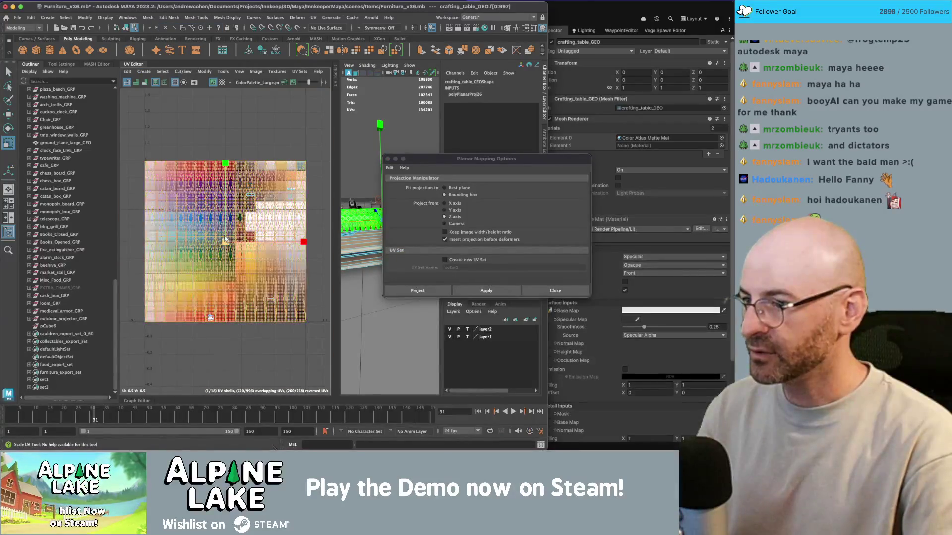
pyautogui.click(235, 231)
pyautogui.moveTo(235, 231)
pyautogui.mouseDown()
pyautogui.moveTo(267, 193)
pyautogui.moveTo(252, 223)
pyautogui.moveTo(176, 278)
pyautogui.mouseUp()
pyautogui.press('r')
pyautogui.press('f')
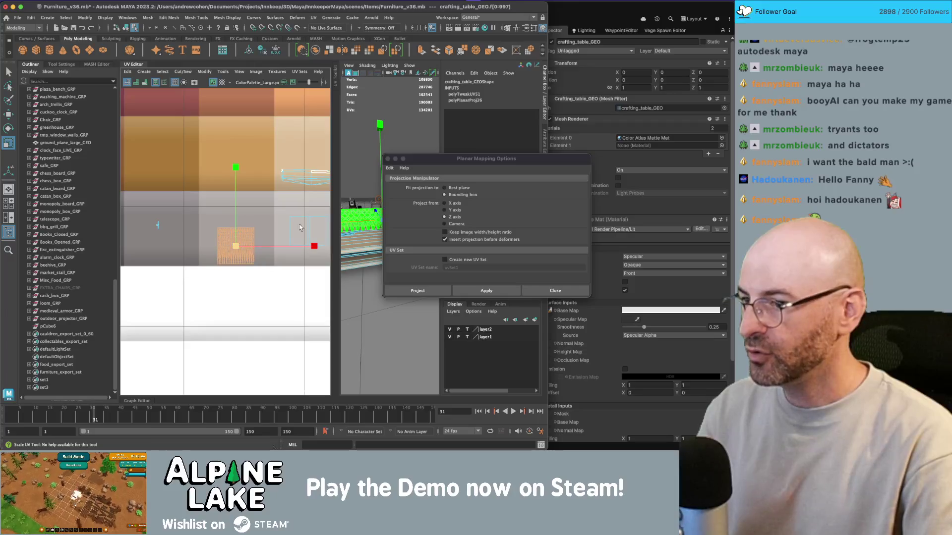
# Step: Close the planar settings and UV layout, then view the backboard trellis in wireframe
pyautogui.click(267, 206)
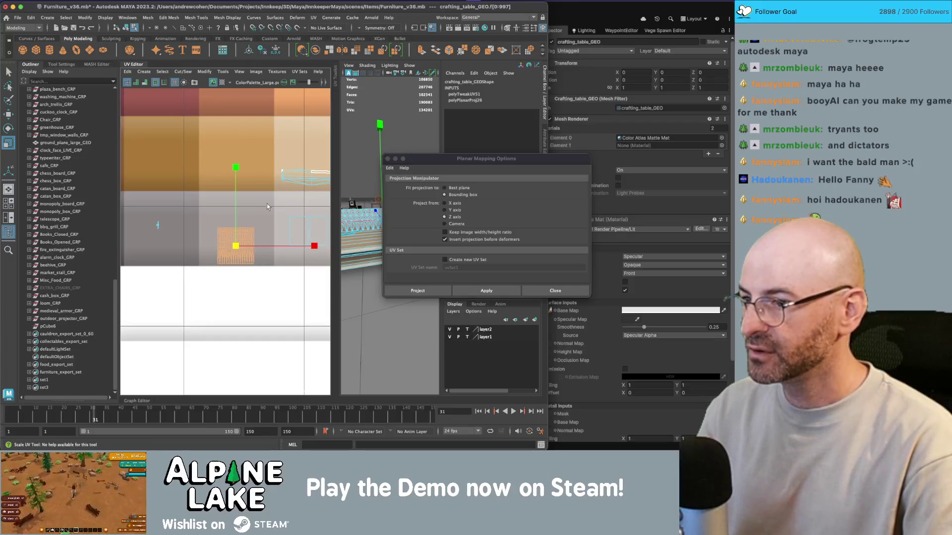
pyautogui.click(389, 159)
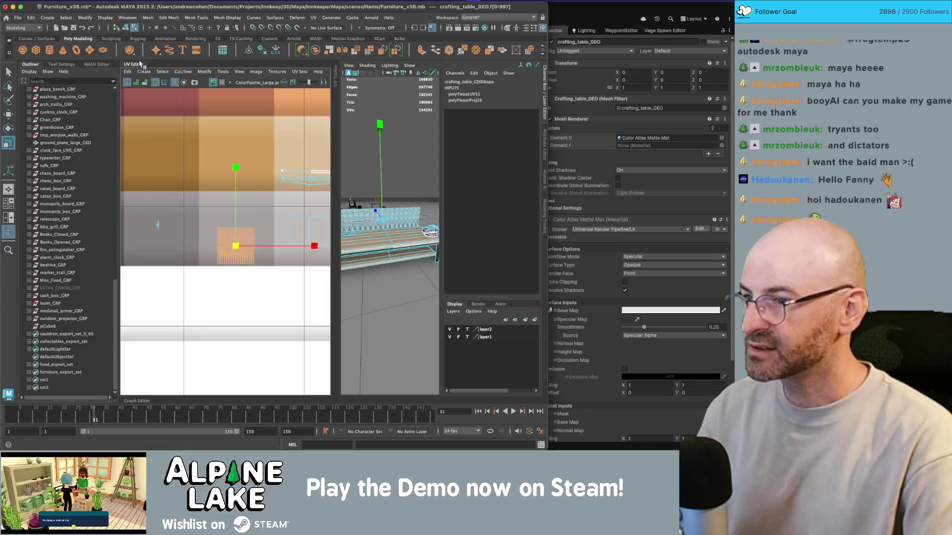
pyautogui.click(143, 65)
pyautogui.moveTo(267, 124)
pyautogui.keyDown('alt'); pyautogui.mouseDown()
pyautogui.moveTo(303, 112)
pyautogui.moveTo(341, 163)
pyautogui.moveTo(300, 109)
pyautogui.moveTo(314, 130)
pyautogui.mouseUp(); pyautogui.keyUp('alt')
pyautogui.scroll(-3, 341, 163)
pyautogui.press('4')
# Step: In face mode, select one vertical strip of the backboard from the maximized front view
pyautogui.rightClick(299, 108)
pyautogui.click(312, 125)
pyautogui.press('space')
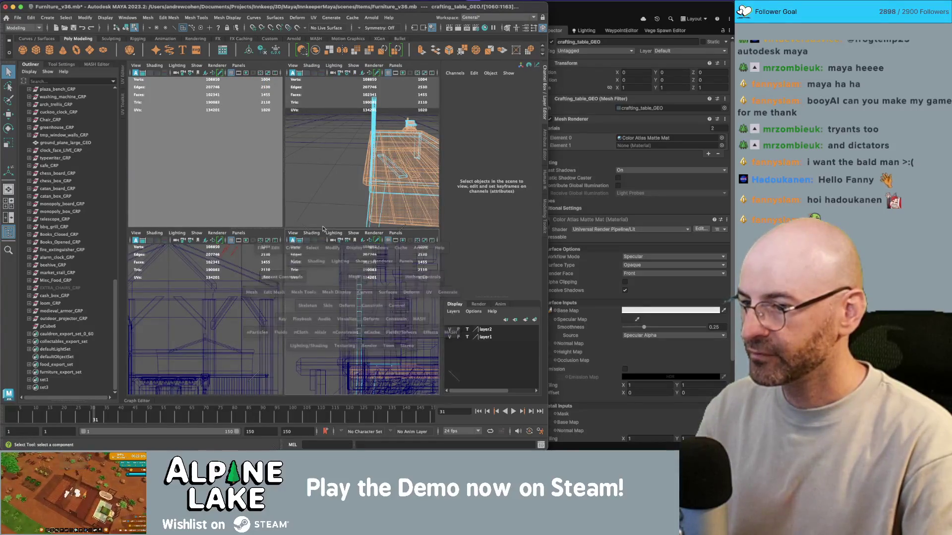
pyautogui.press('space')
pyautogui.scroll(3, 292, 150)
pyautogui.scroll(2, 187, 180)
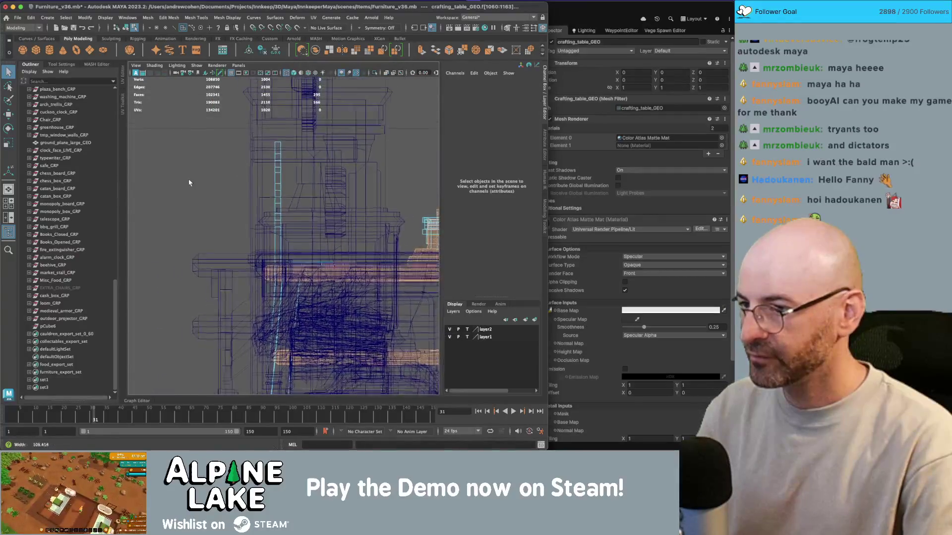
pyautogui.click(277, 238)
# Step: Return to the layout with the UV view and select the strip's UV shell
pyautogui.press('space')
pyautogui.scroll(3, 395, 134)
pyautogui.press('space')
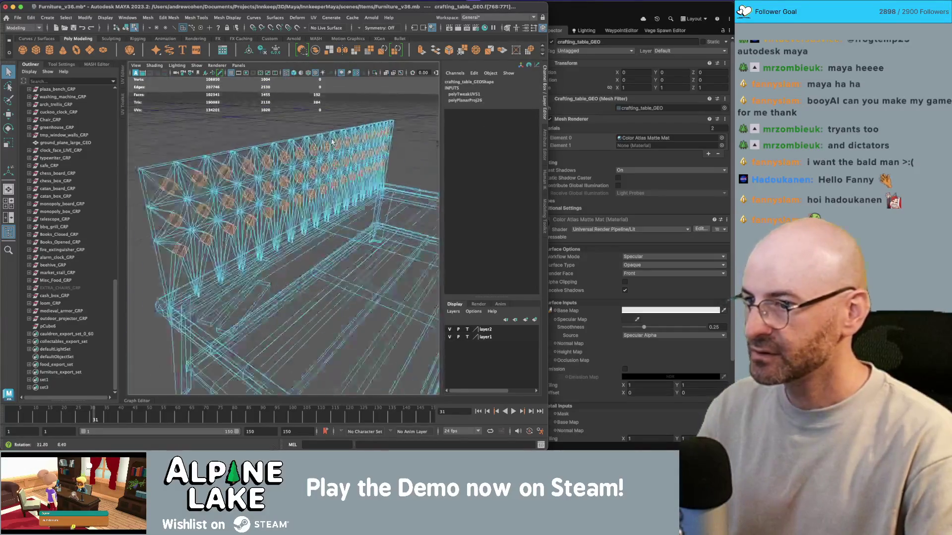
pyautogui.press('space')
pyautogui.moveTo(220, 188); pyautogui.dragTo(209, 182, button='right')
pyautogui.click(248, 184)
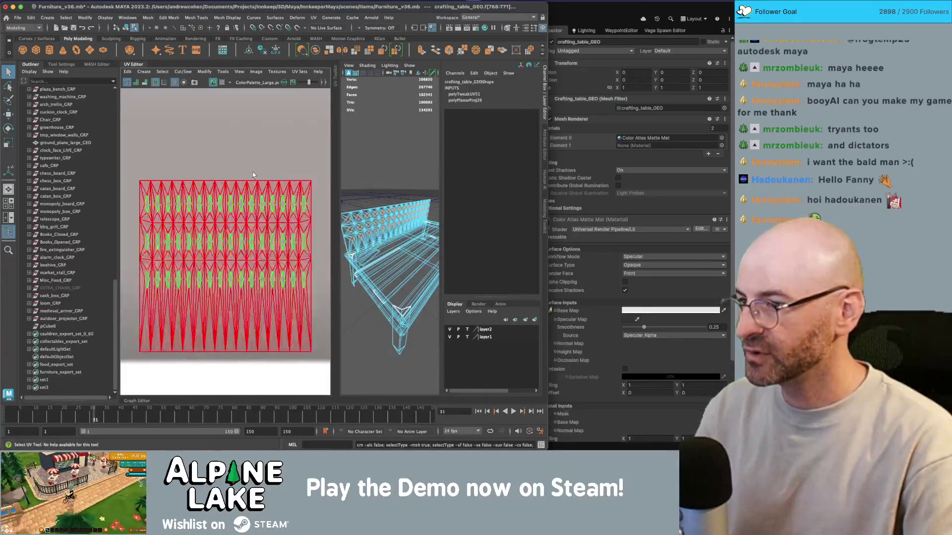
# Step: Planar-project the selected strips and move the top shell down onto a palette row
pyautogui.click(144, 72)
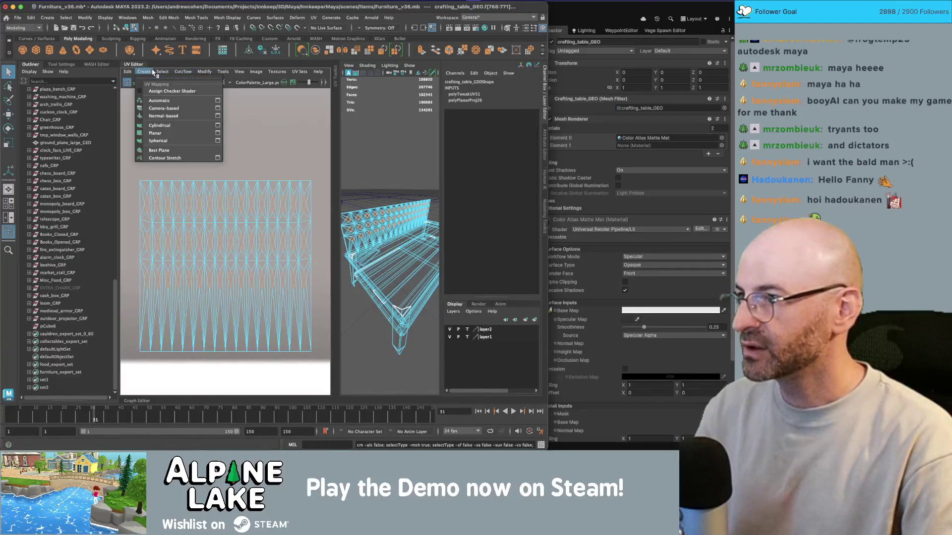
pyautogui.click(218, 134)
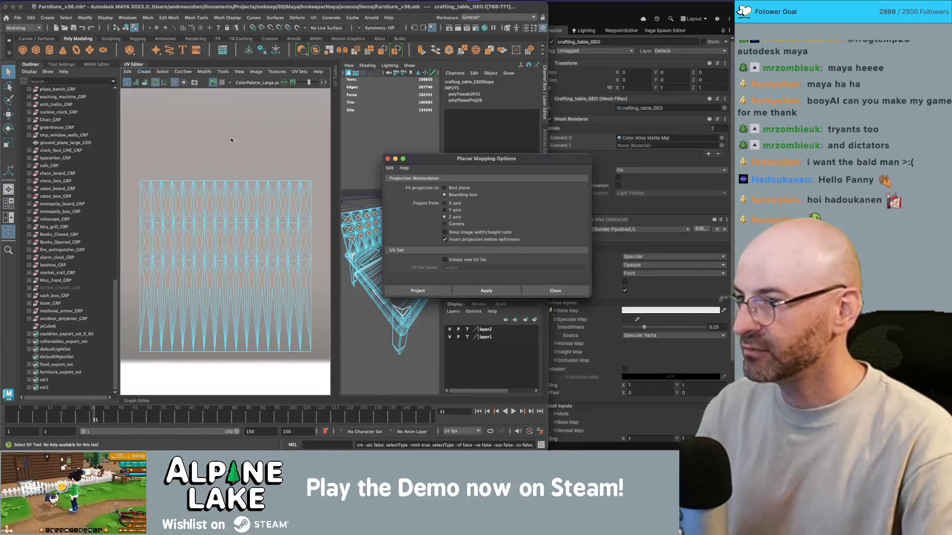
pyautogui.click(486, 292)
pyautogui.moveTo(237, 222); pyautogui.dragTo(233, 258, button='right')
pyautogui.click(219, 179)
pyautogui.press('w')
pyautogui.moveTo(219, 179); pyautogui.dragTo(218, 250)
# Step: Select the remaining shell rows, rescale them onto palette colours, then return to object mode
pyautogui.click(184, 229)
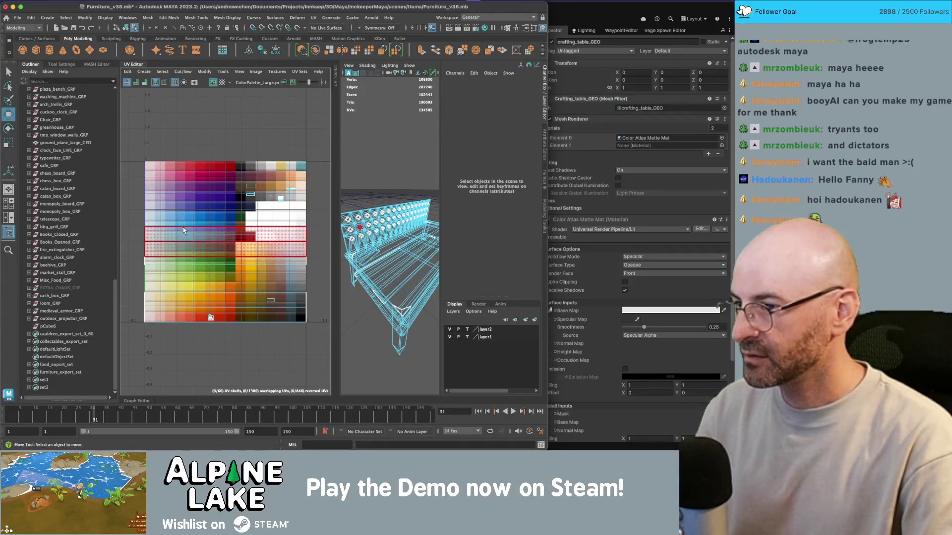
pyautogui.click(167, 297)
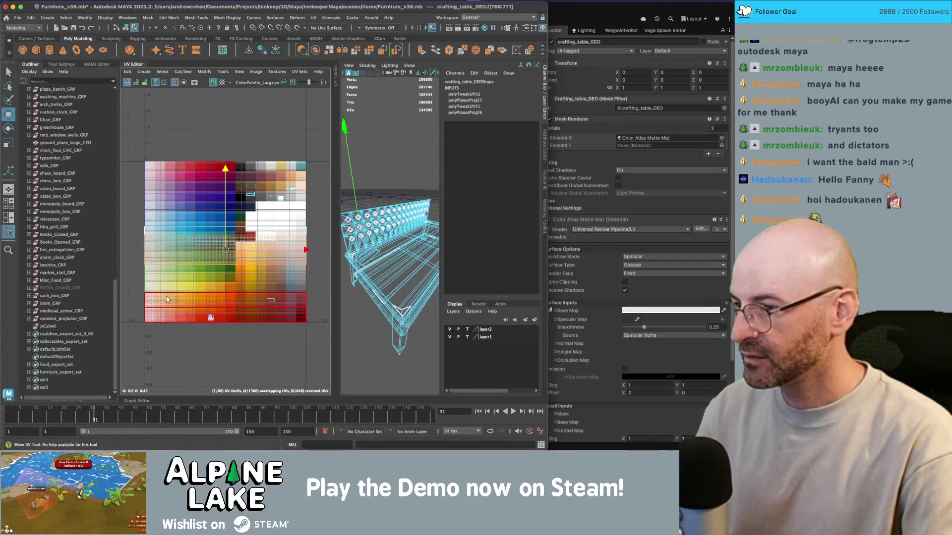
pyautogui.click(223, 221)
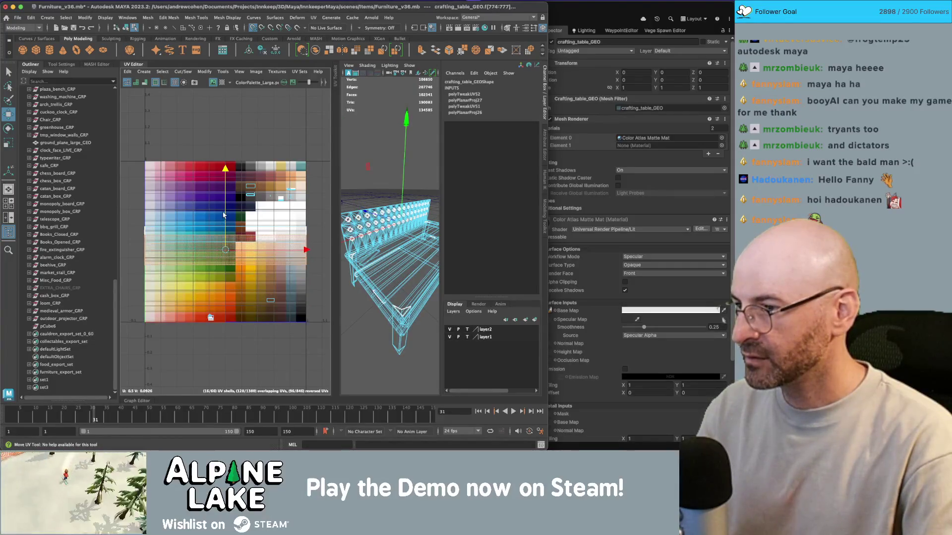
pyautogui.click(225, 235)
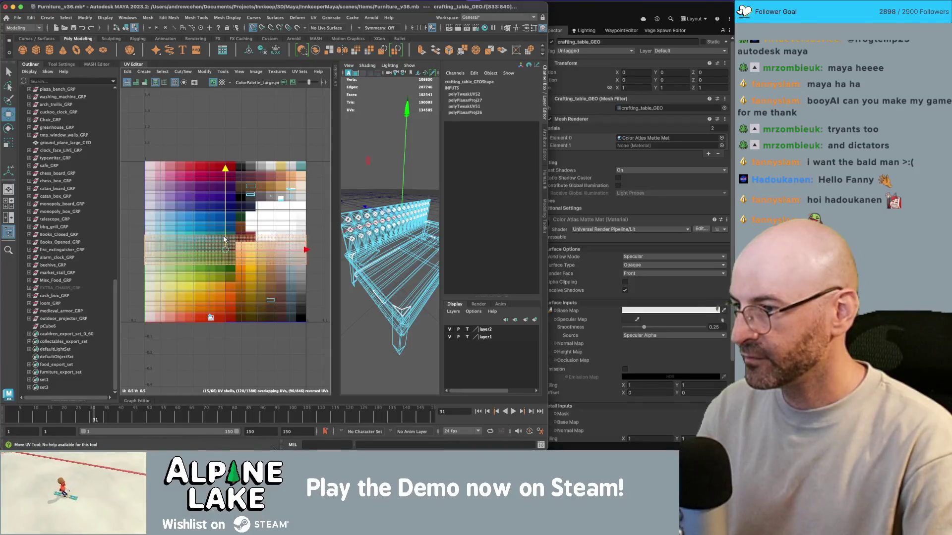
pyautogui.click(223, 256)
pyautogui.click(251, 206)
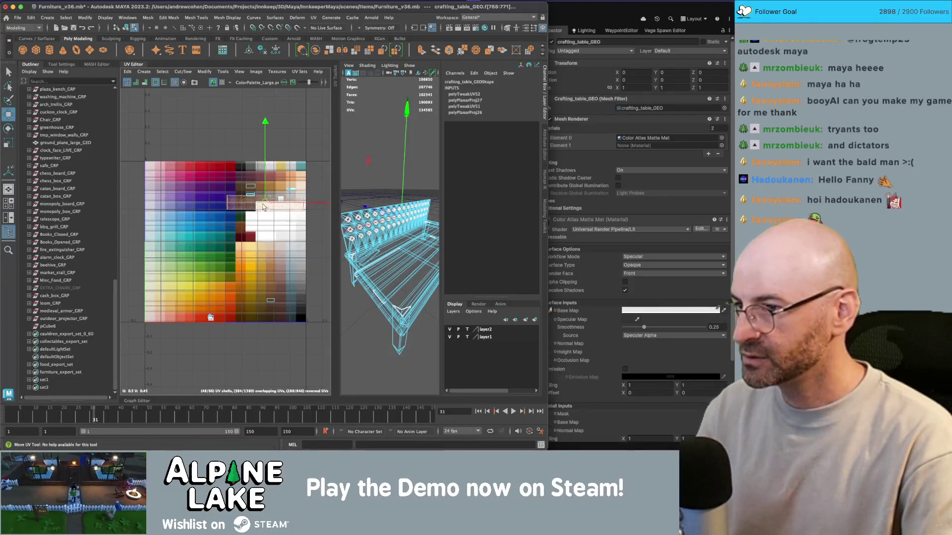
pyautogui.press('r')
pyautogui.press('f')
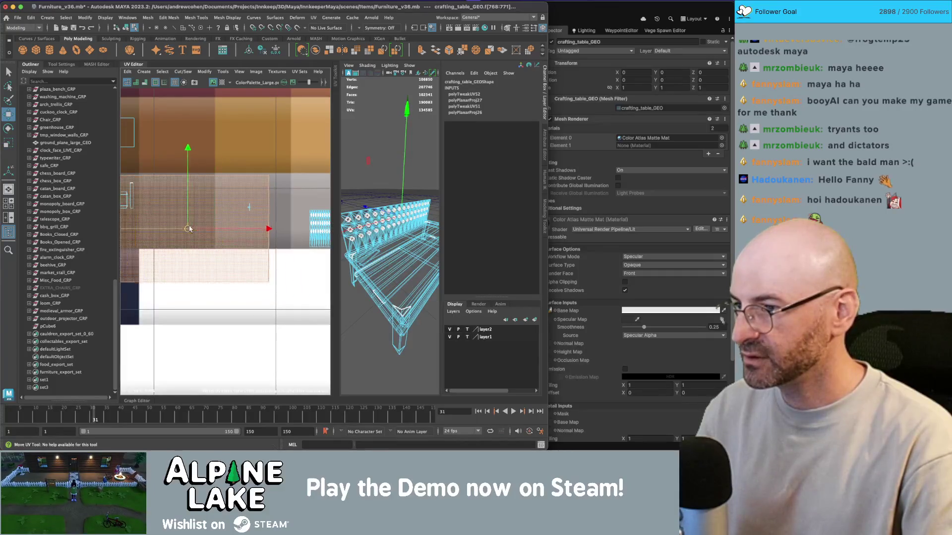
pyautogui.click(126, 28)
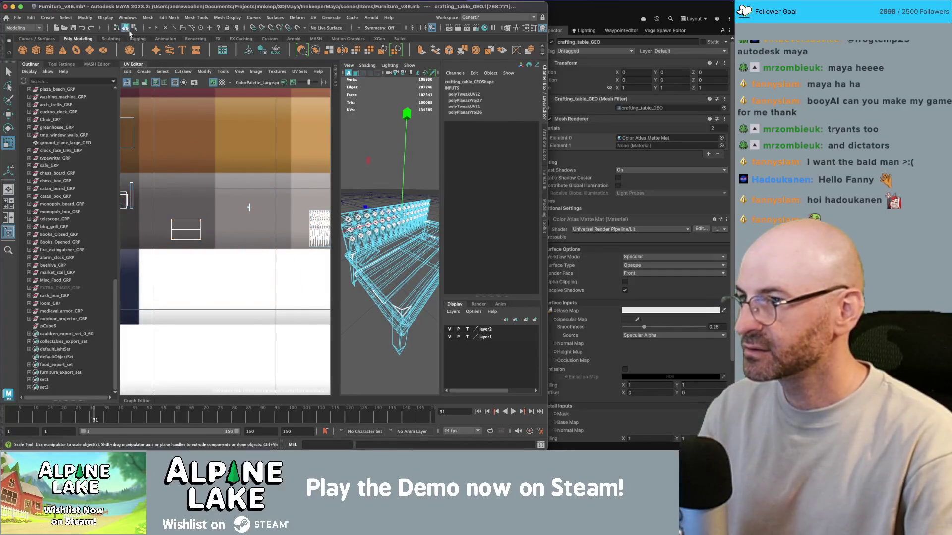
pyautogui.click(386, 140)
# Step: Close the UV Editor, frame the shaded crafting table, and select all furniture_export_set groups
pyautogui.keyDown('alt'); pyautogui.moveTo(386, 140); pyautogui.dragTo(374, 143); pyautogui.keyUp('alt')
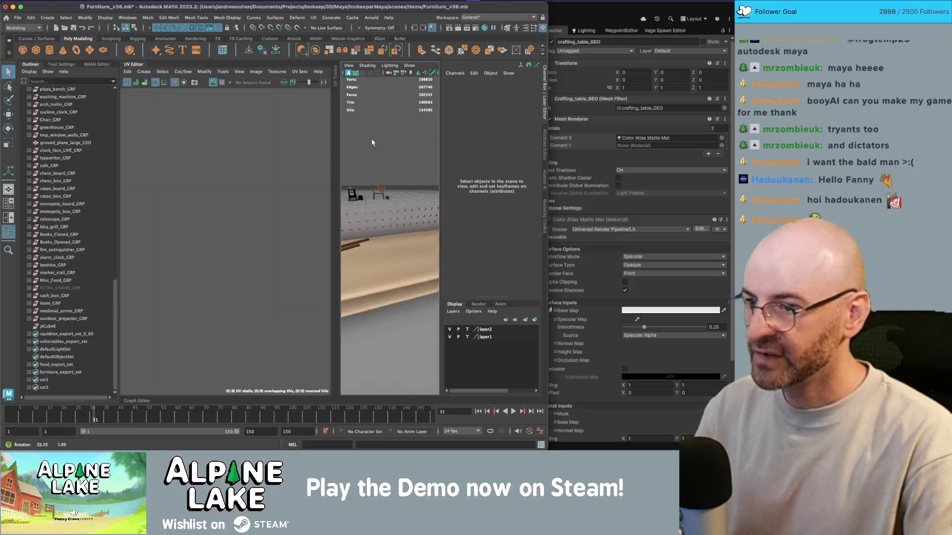
pyautogui.click(137, 65)
pyautogui.moveTo(277, 198)
pyautogui.keyDown('alt'); pyautogui.mouseDown()
pyautogui.moveTo(312, 163)
pyautogui.moveTo(286, 144)
pyautogui.mouseUp(); pyautogui.keyUp('alt')
pyautogui.click(312, 163)
pyautogui.scroll(-5, 313, 163)
pyautogui.click(286, 143)
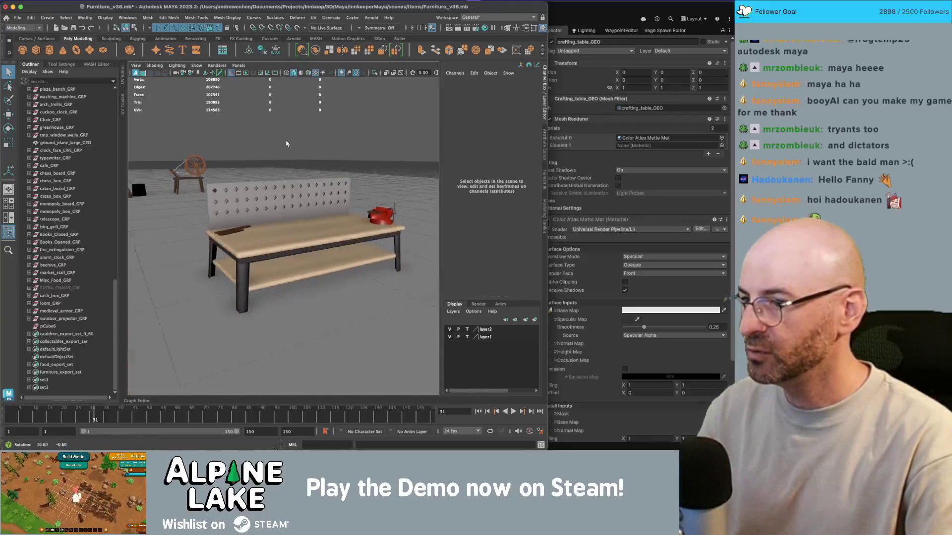
pyautogui.scroll(3, 319, 170)
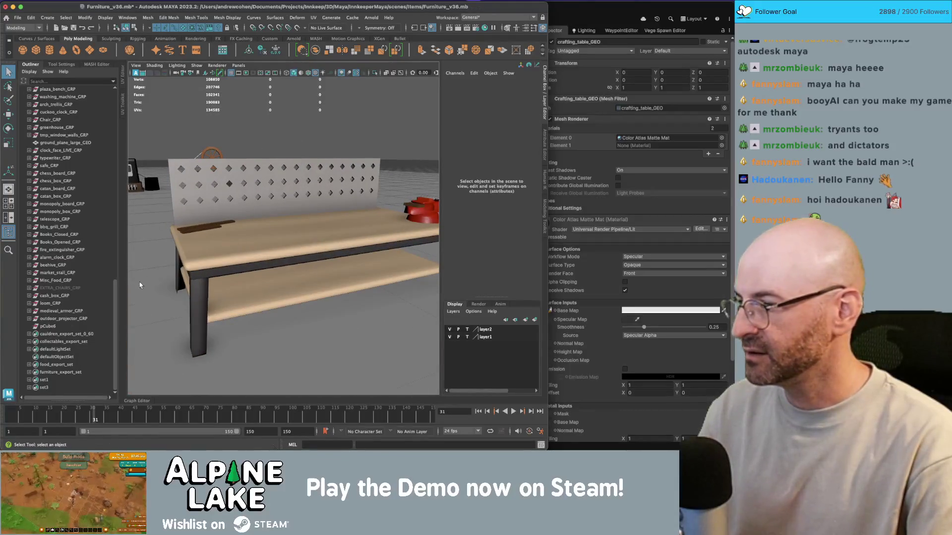
pyautogui.click(59, 372)
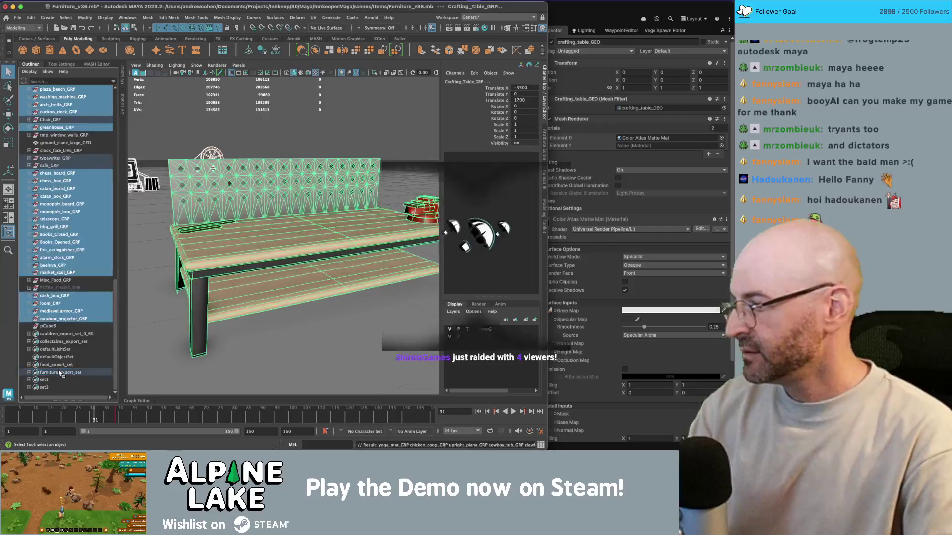
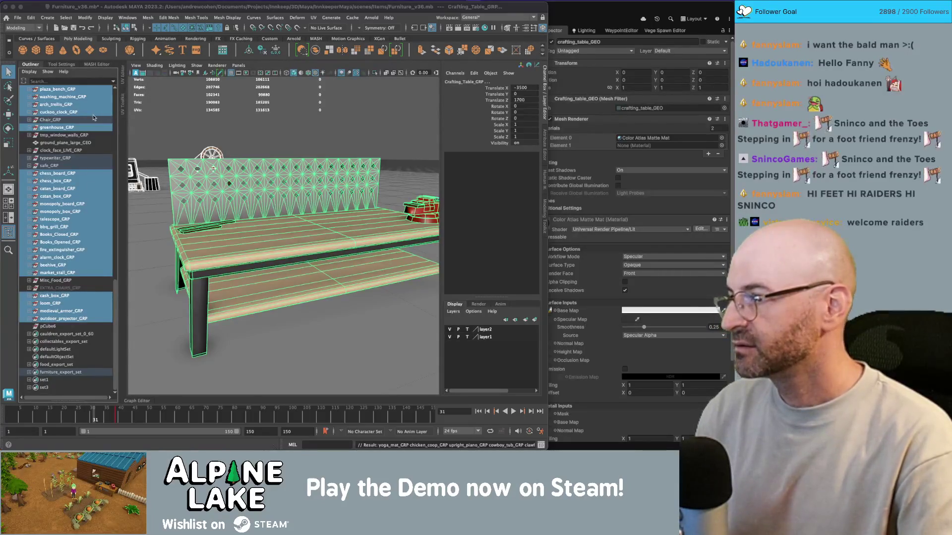
# Step: Expand the safe group and furniture_export_set to review the set's members
pyautogui.click(28, 166)
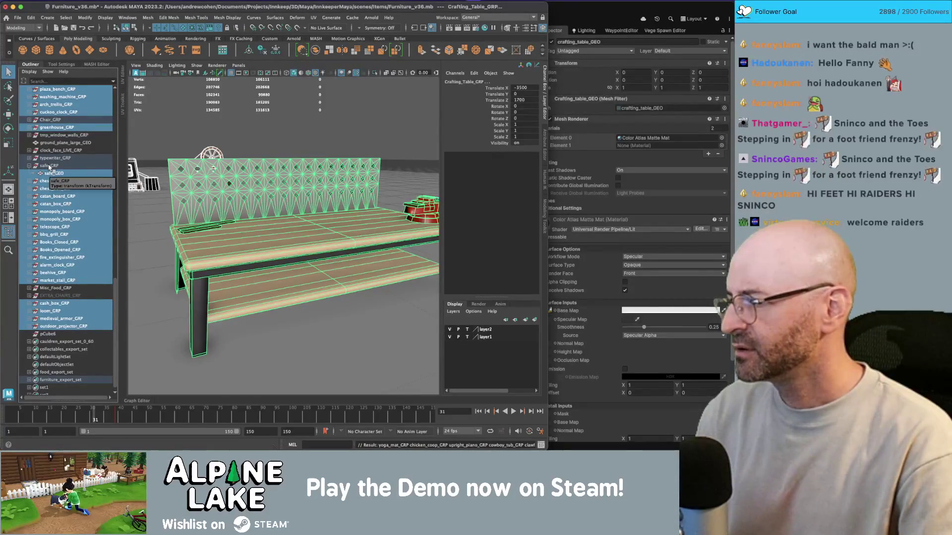
pyautogui.click(50, 167)
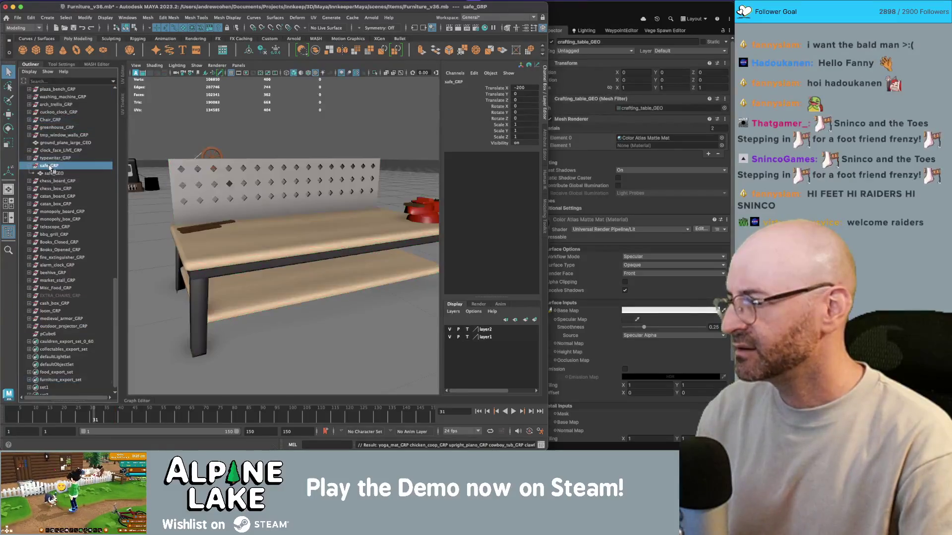
pyautogui.click(65, 380)
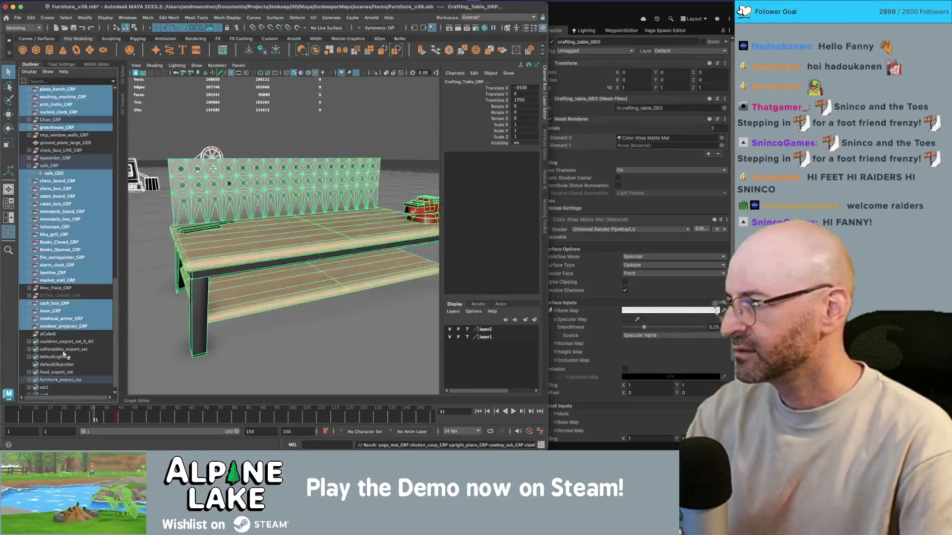
pyautogui.click(29, 379)
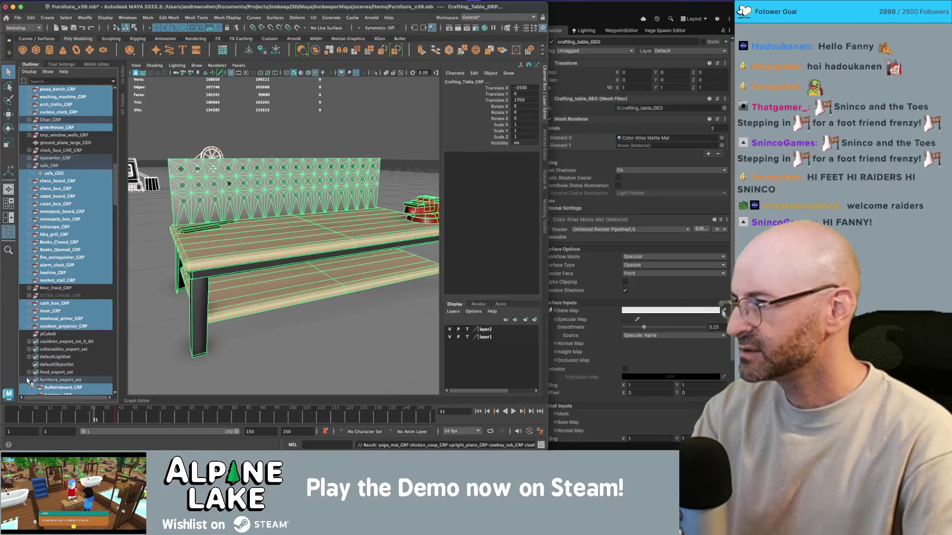
pyautogui.scroll(-10, 60, 347)
pyautogui.scroll(-10, 65, 344)
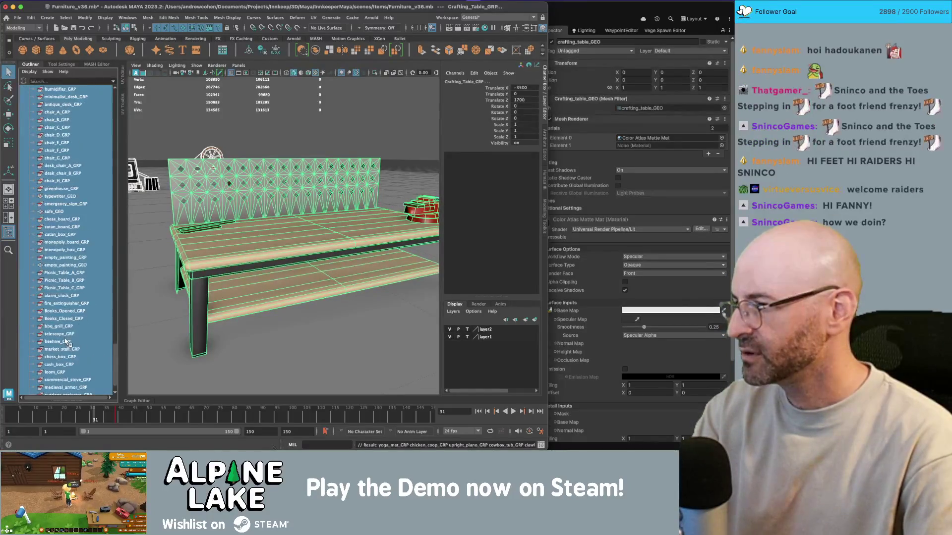
# Step: Add the typewriter and safe meshes to furniture_export_set
pyautogui.click(69, 234)
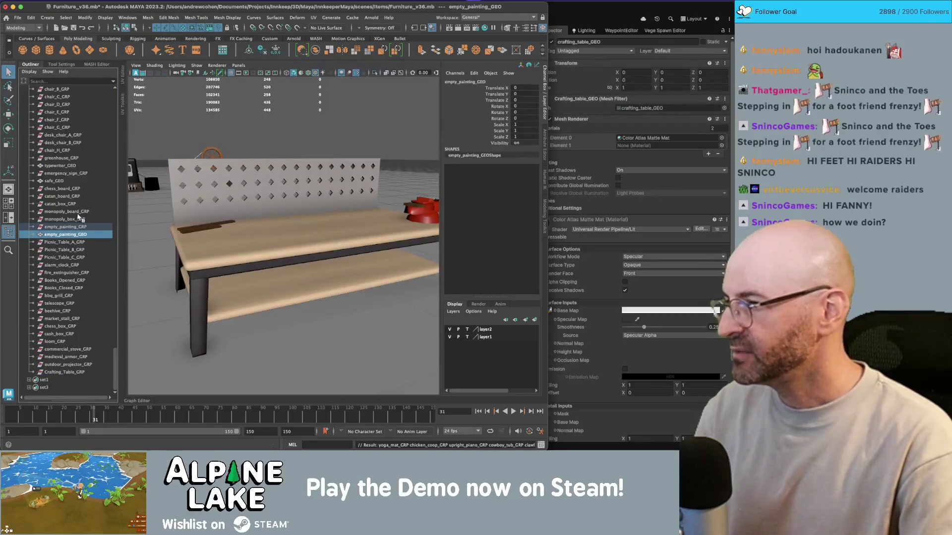
pyautogui.click(65, 166)
pyautogui.click(62, 173)
pyautogui.click(60, 167)
pyautogui.keyDown('ctrl'); pyautogui.click(56, 181); pyautogui.keyUp('ctrl')
pyautogui.moveTo(55, 182); pyautogui.dragTo(53, 379)
# Step: Select all furniture in furniture_export_set, ready for export
pyautogui.scroll(-5, 60, 308)
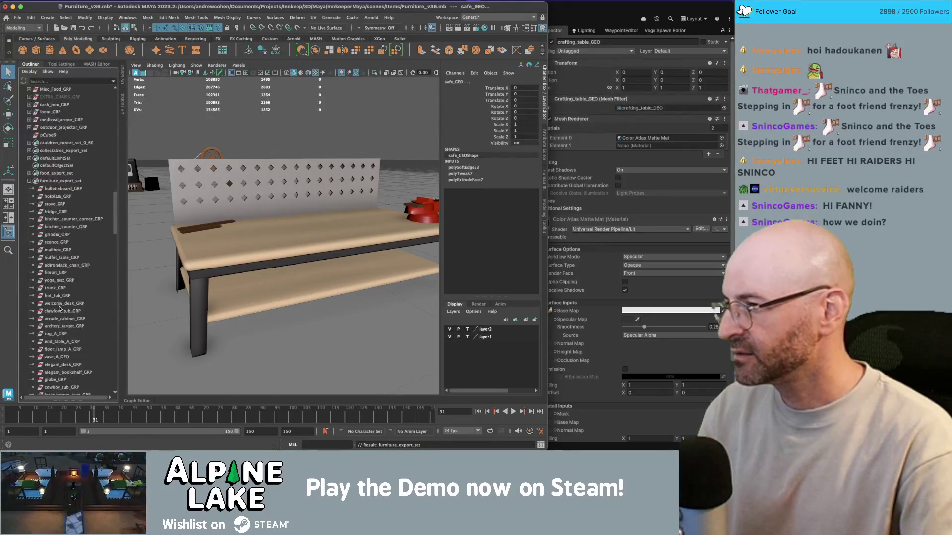
pyautogui.click(59, 181)
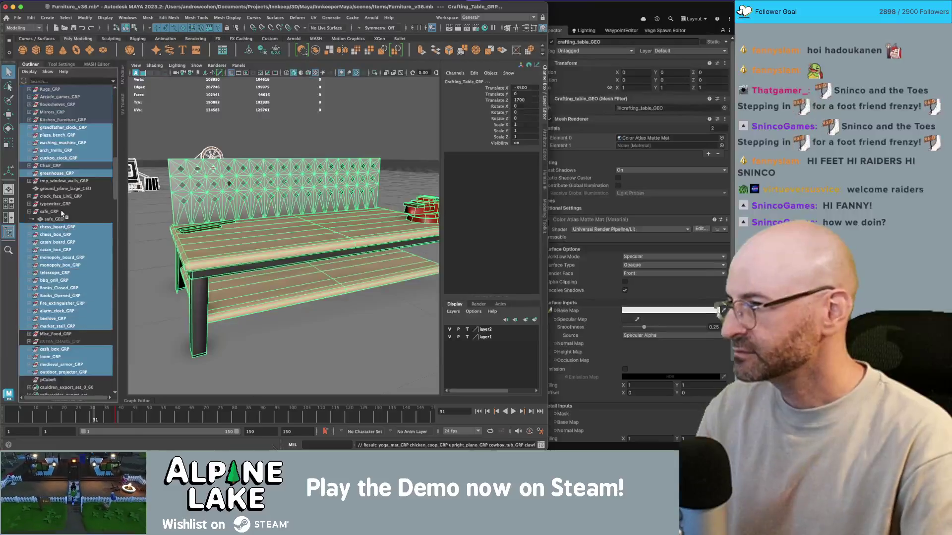
pyautogui.click(52, 211)
pyautogui.scroll(-5, 54, 211)
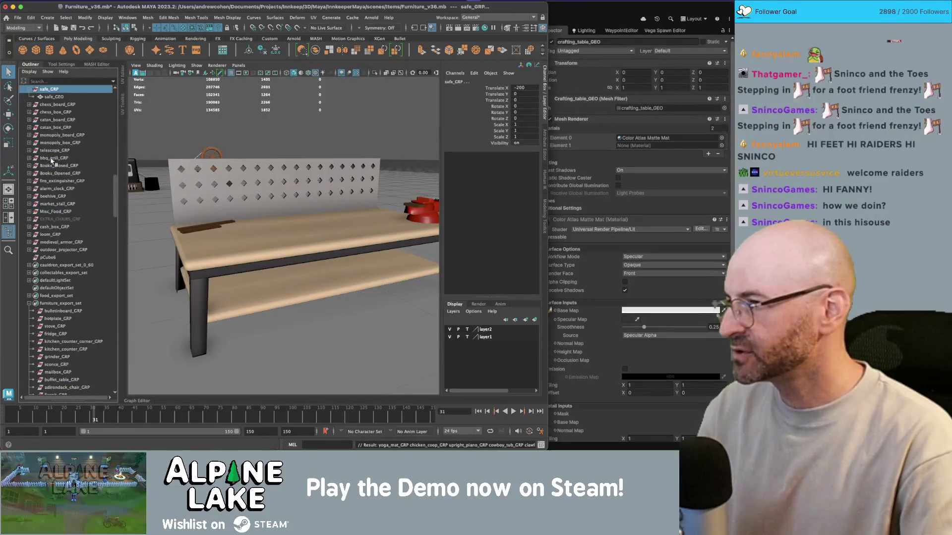
pyautogui.click(58, 304)
pyautogui.click(58, 307)
pyautogui.click(18, 17)
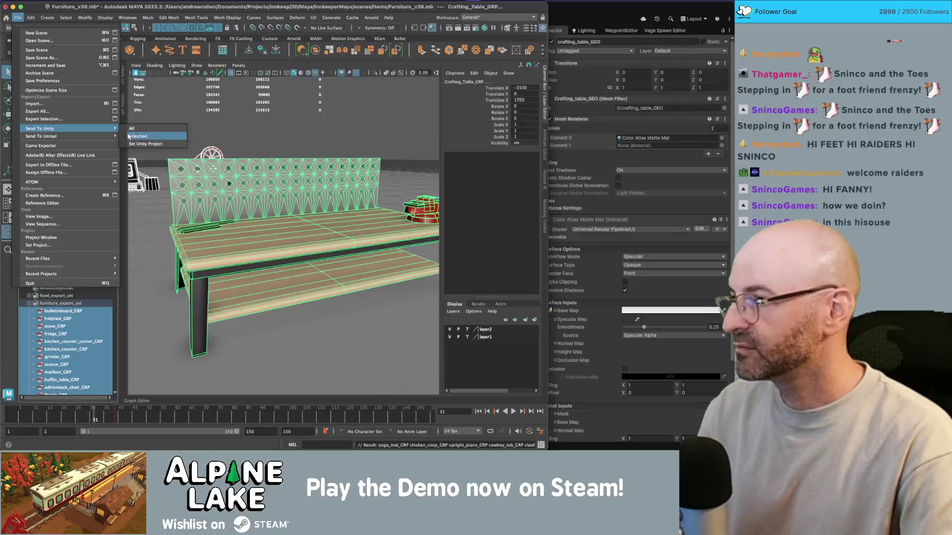
# Step: Export the selected furniture over furniture.fbx, confirm the overwrite, and return to Unity
pyautogui.click(99, 119)
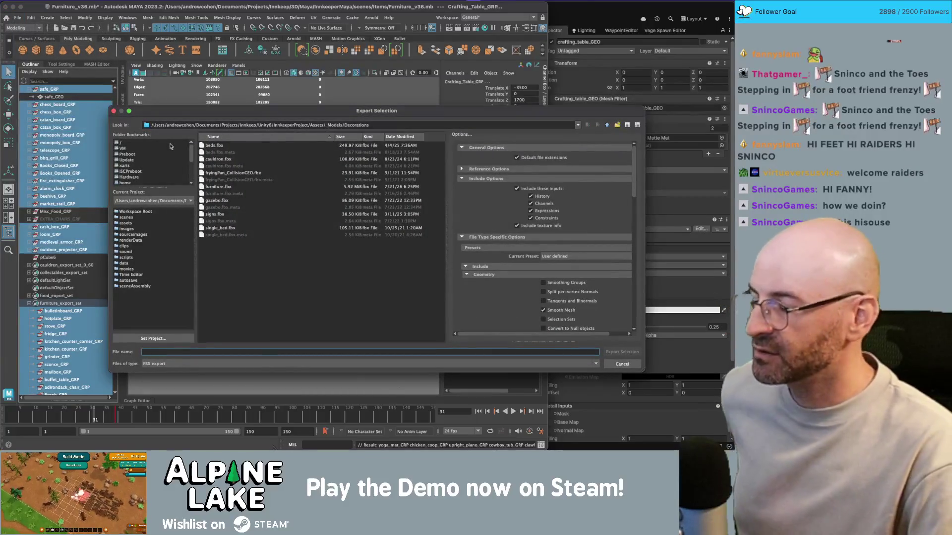
pyautogui.click(232, 185)
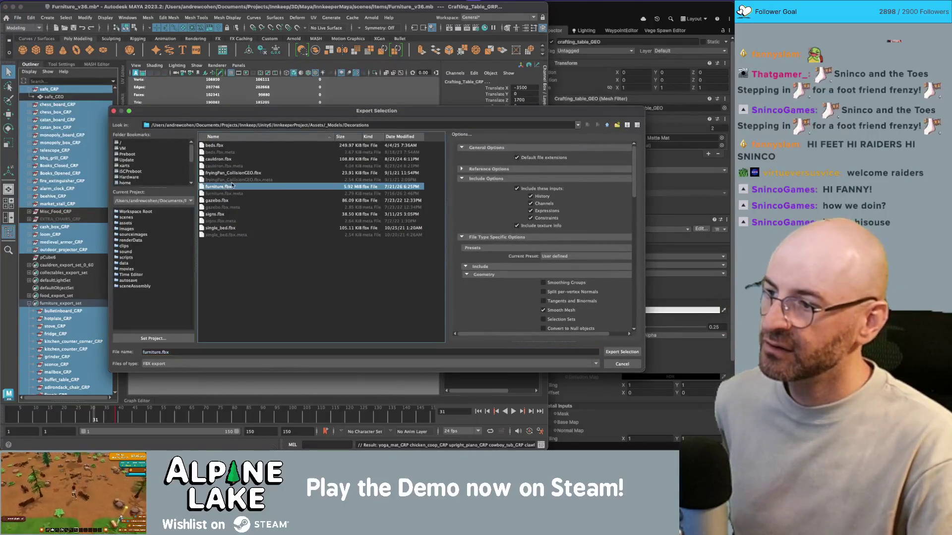
pyautogui.doubleClick(229, 187)
pyautogui.click(364, 232)
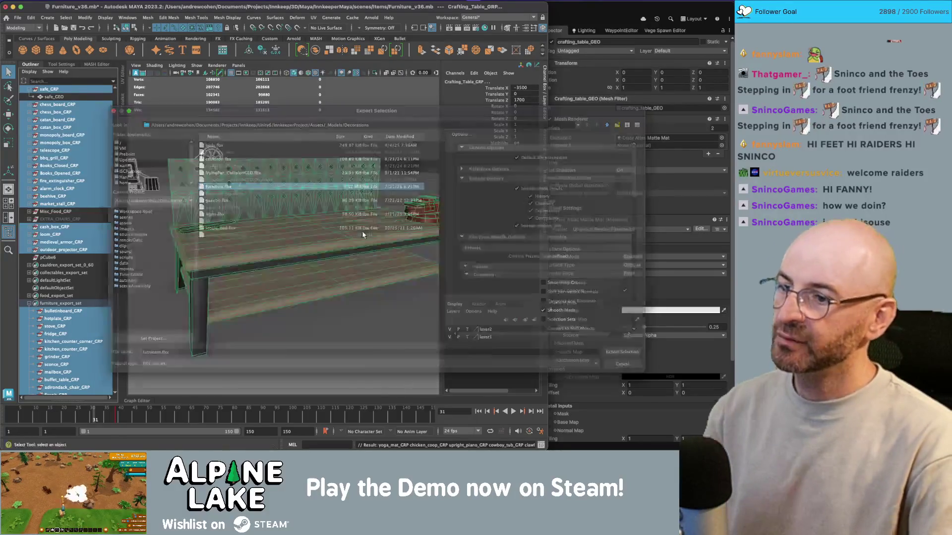
pyautogui.press('super+Tab')
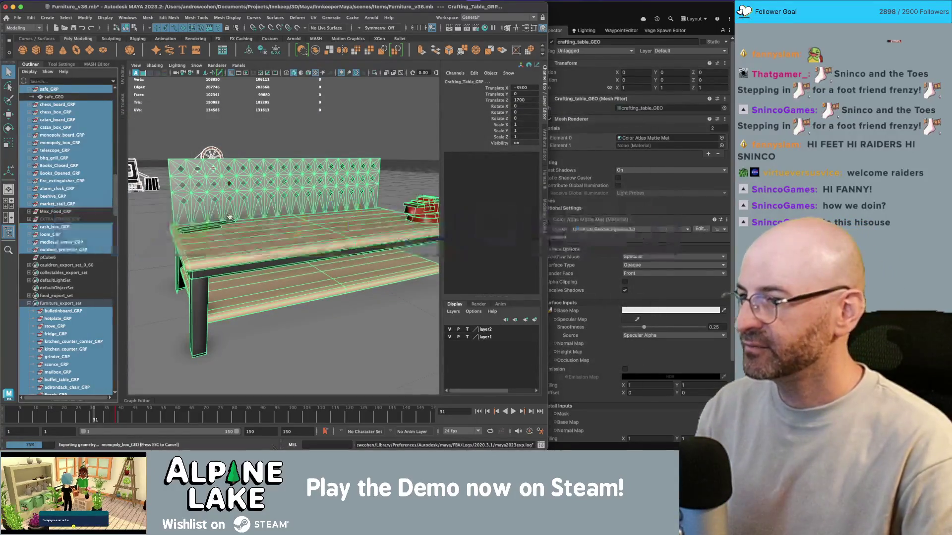
pyautogui.press('super+Tab')
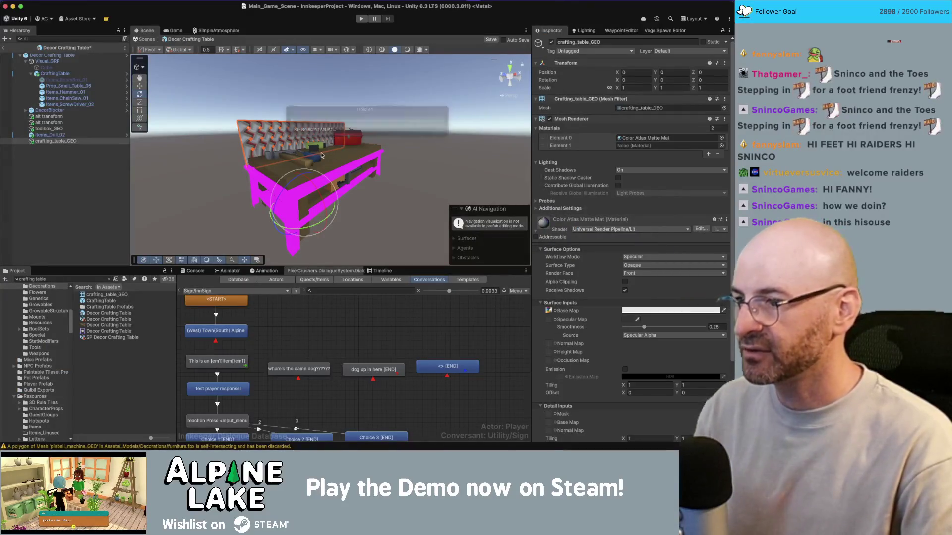
# Step: Dismiss Maya's FBX export warnings and go back to Unity with crafting_table_GEO selected
pyautogui.click(55, 141)
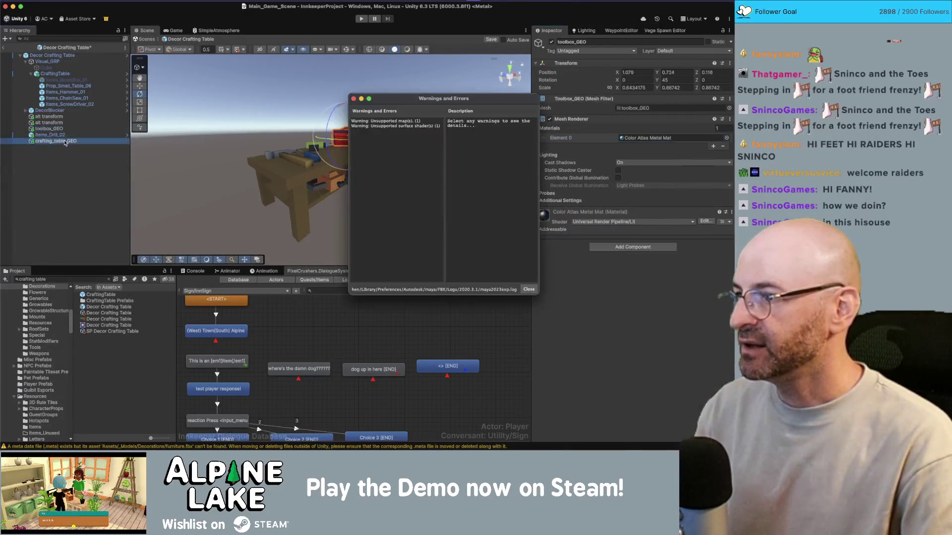
pyautogui.click(423, 115)
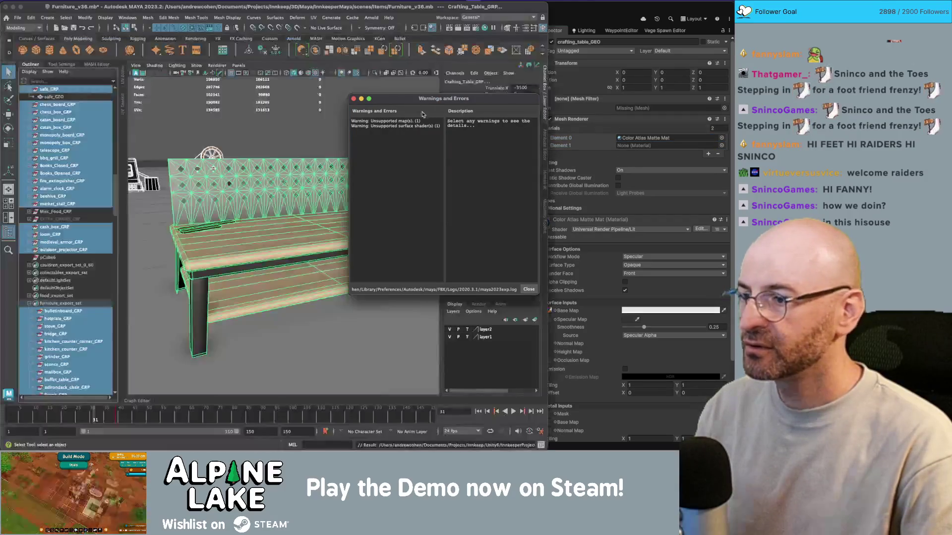
pyautogui.click(353, 99)
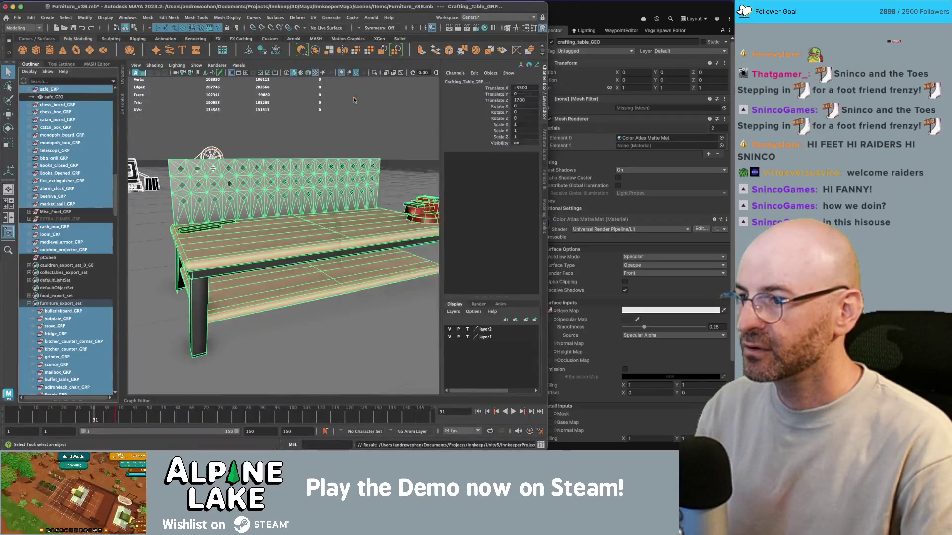
pyautogui.click(331, 166)
pyautogui.press('w')
pyautogui.press('super+Tab')
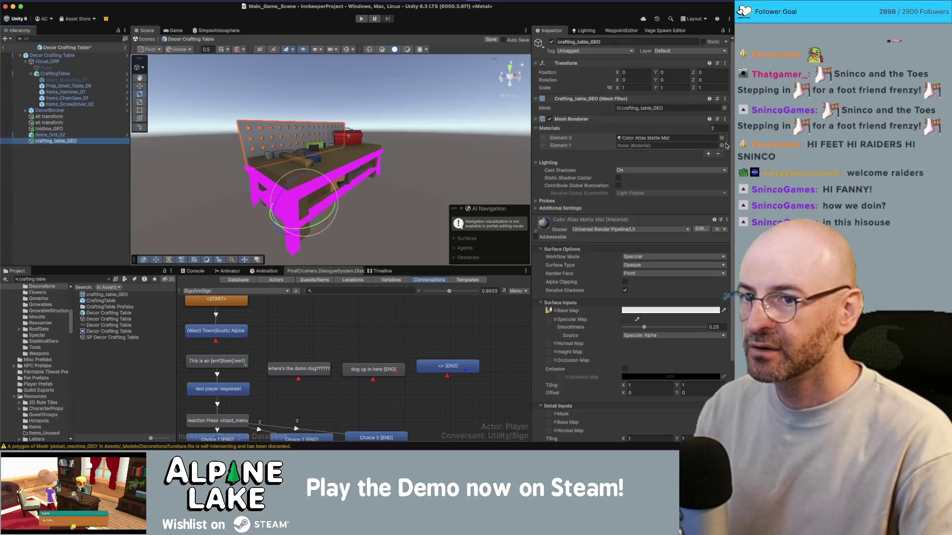
# Step: Assign Color Atlas Matte Mat to the crafting table's Element 1 material slot
pyautogui.click(722, 146)
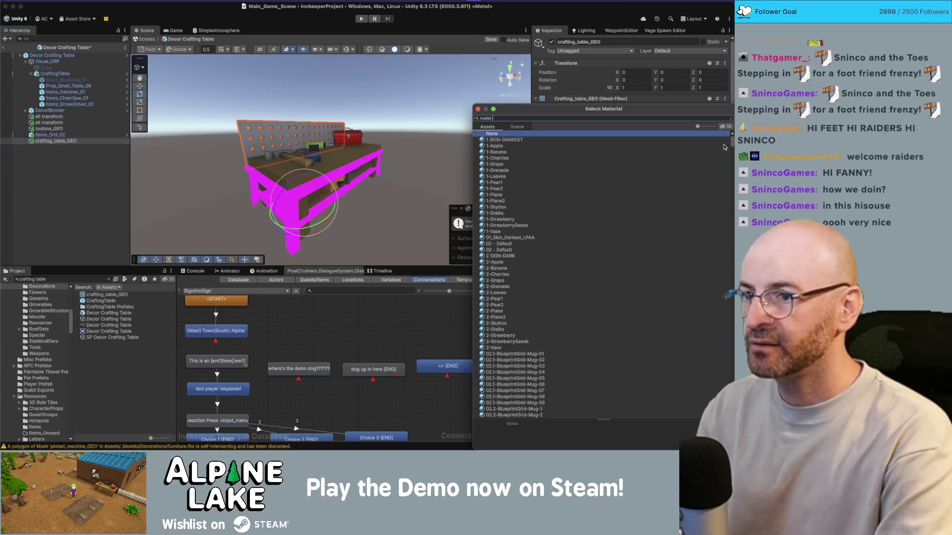
pyautogui.write('mat')
pyautogui.press('Return')
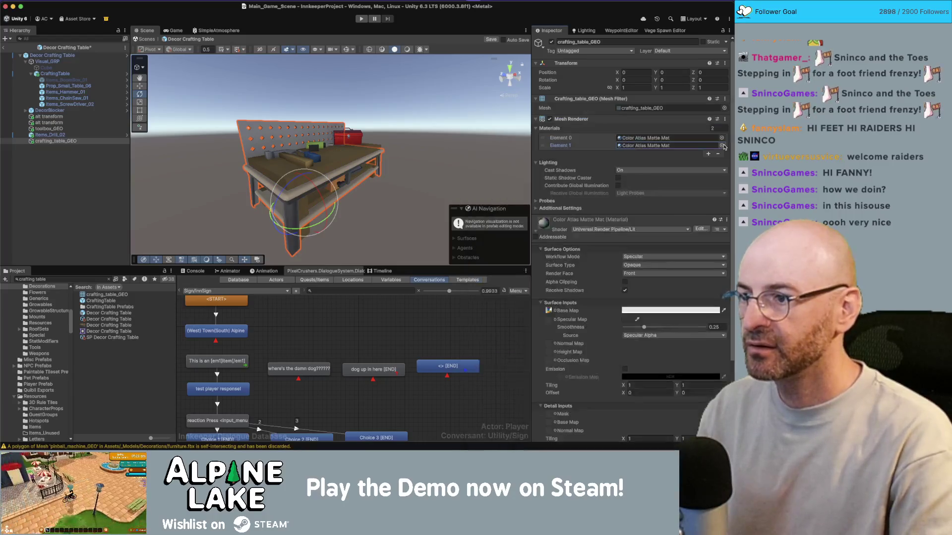
# Step: Try moving the small table and tools under crafting_table_GEO, cancelling the prefab prompts
pyautogui.click(325, 142)
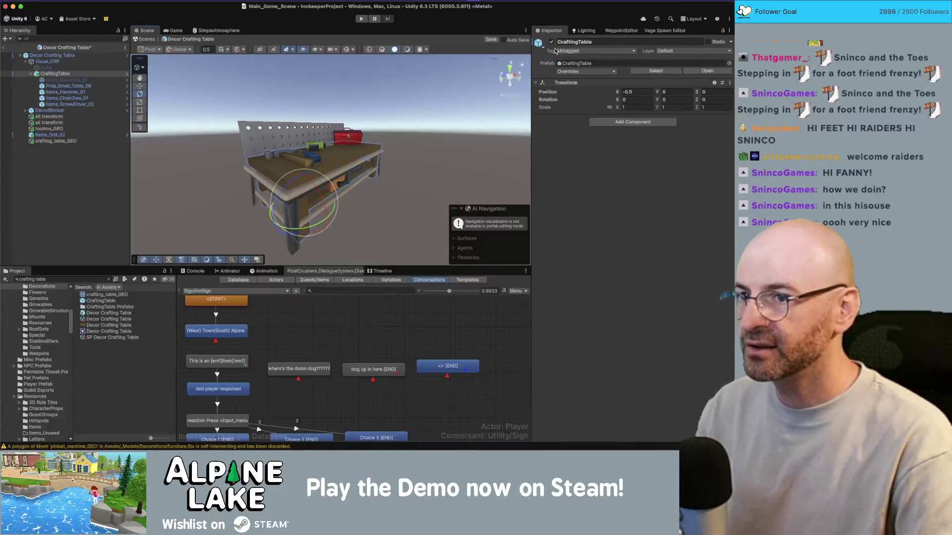
pyautogui.click(50, 86)
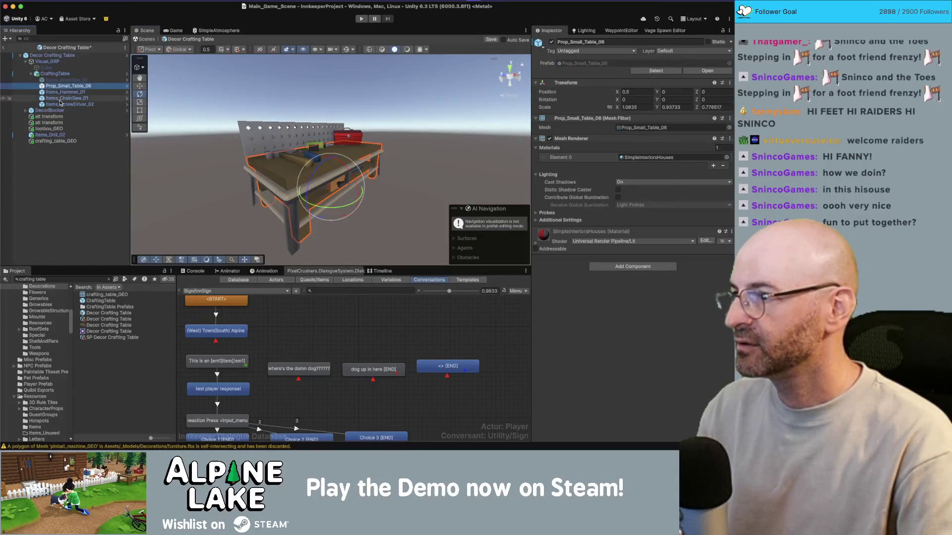
pyautogui.keyDown('shift'); pyautogui.click(60, 102); pyautogui.keyUp('shift')
pyautogui.moveTo(61, 102); pyautogui.dragTo(56, 142)
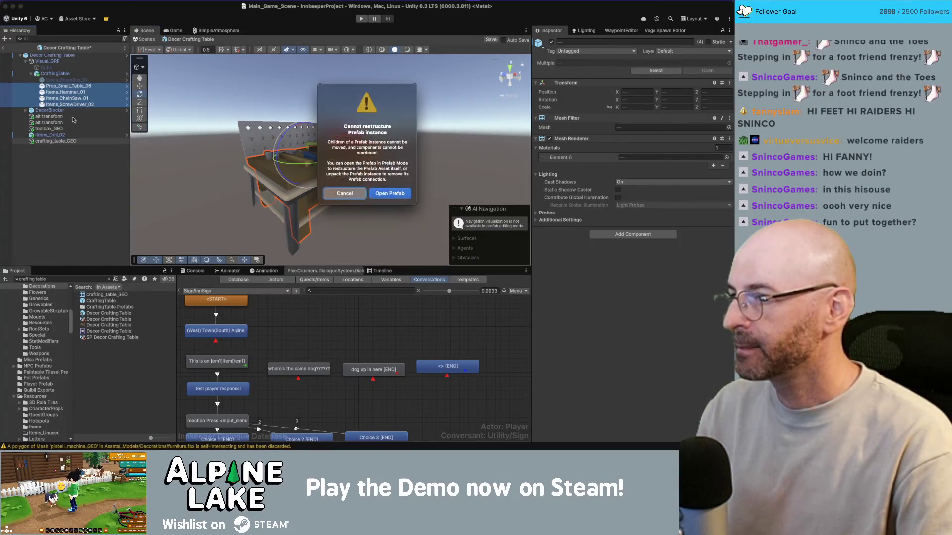
pyautogui.click(345, 194)
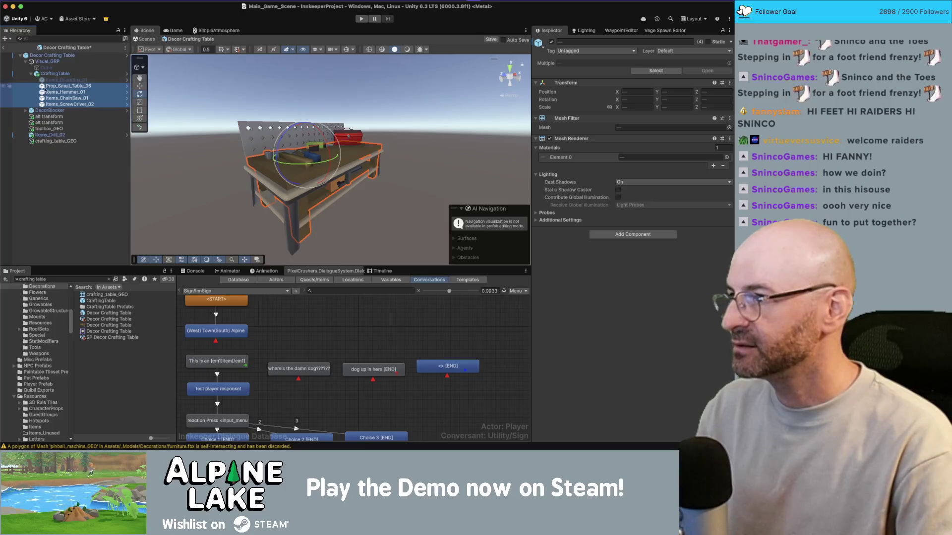
pyautogui.click(70, 57)
pyautogui.click(75, 75)
pyautogui.click(125, 74)
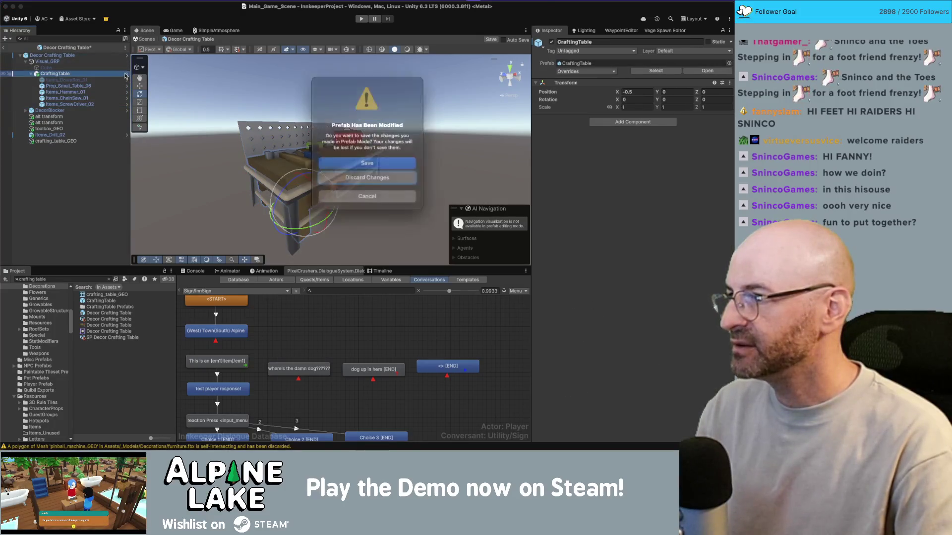
pyautogui.click(364, 192)
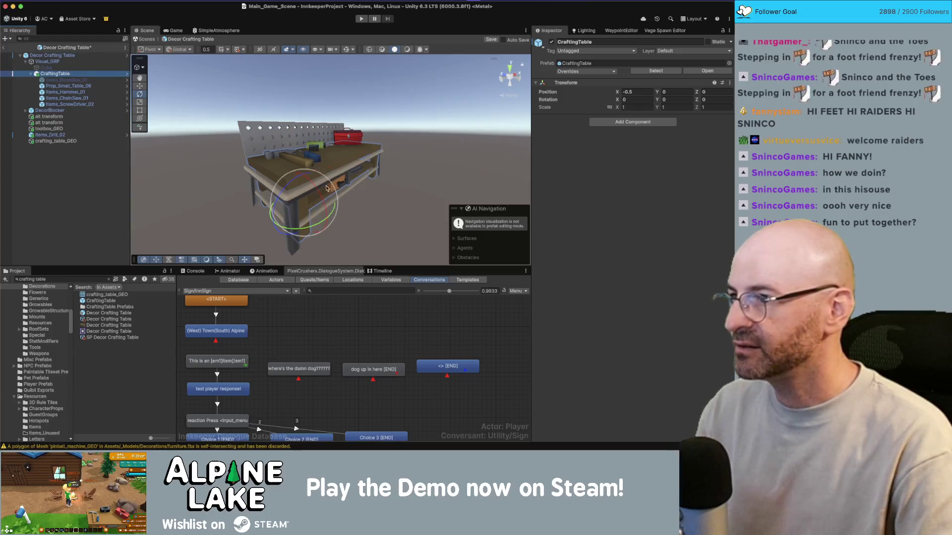
# Step: Delete the old crafting_table_GEO mesh from the Hierarchy
pyautogui.click(63, 142)
pyautogui.click(74, 163)
pyautogui.click(67, 141)
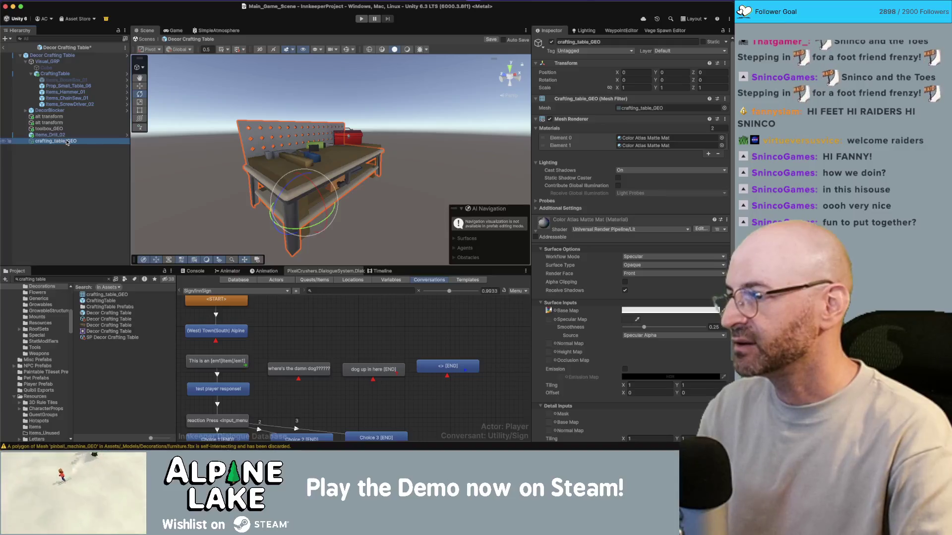
pyautogui.click(65, 159)
pyautogui.click(62, 143)
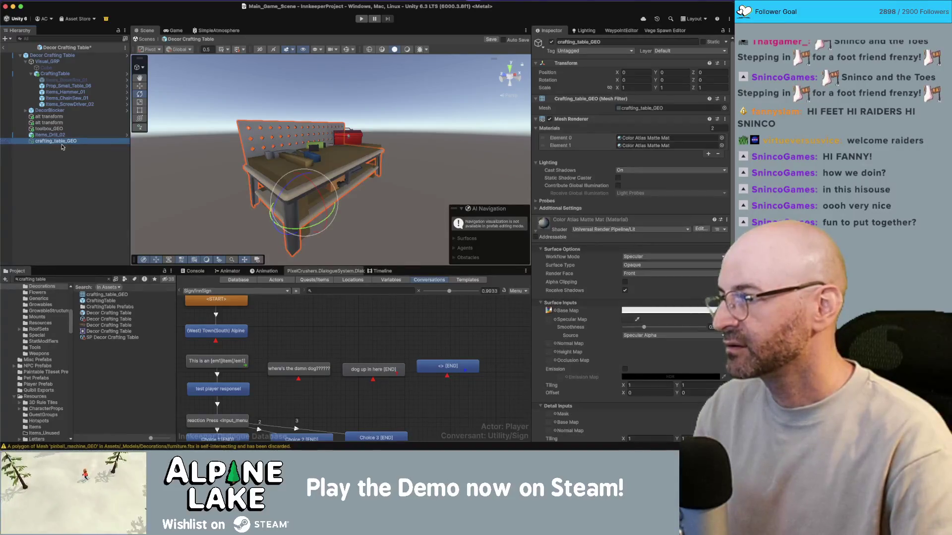
pyautogui.press('Delete')
# Step: Open the CraftingTable prefab and inspect its root and Prop_Small_Table_06
pyautogui.click(58, 74)
pyautogui.click(127, 74)
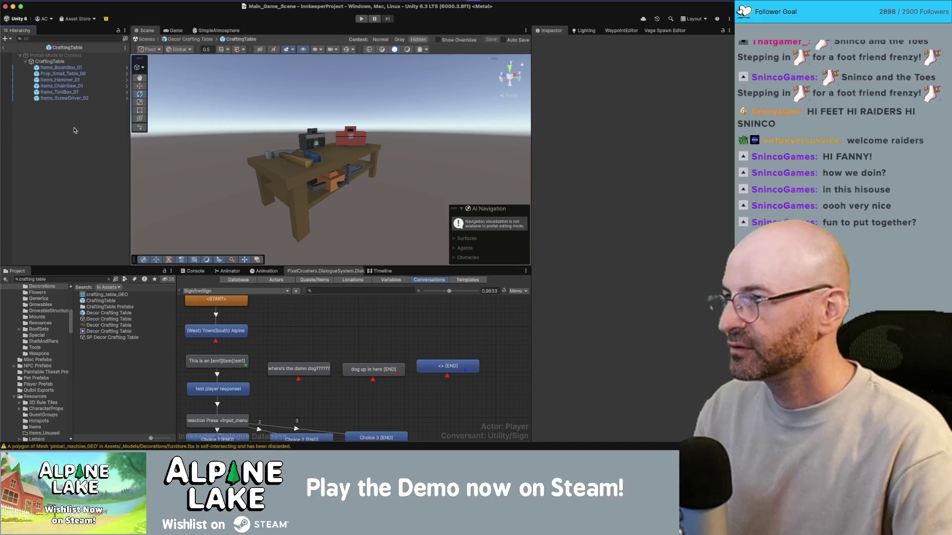
pyautogui.click(74, 62)
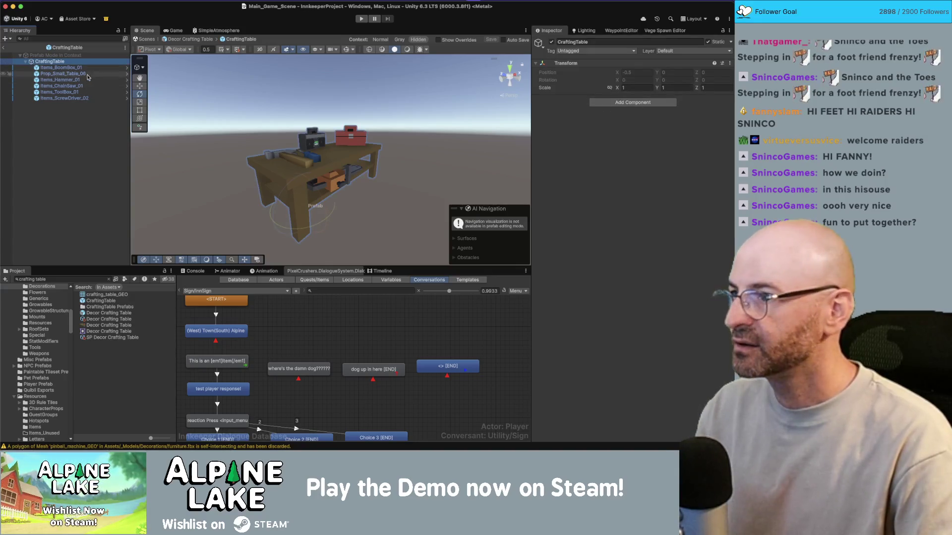
pyautogui.click(75, 73)
pyautogui.click(68, 61)
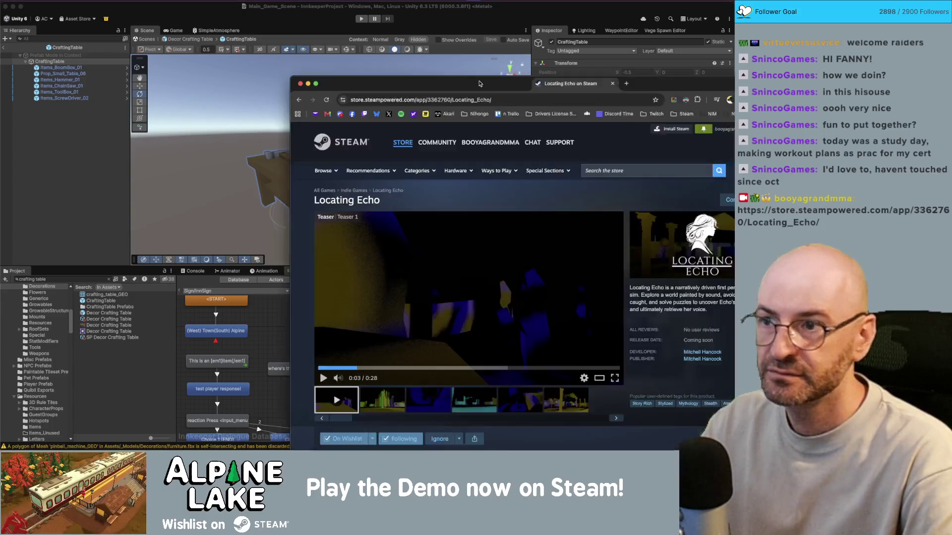
pyautogui.moveTo(505, 97)
pyautogui.mouseDown()
pyautogui.moveTo(218, 68)
pyautogui.moveTo(314, 41)
pyautogui.moveTo(301, 33)
pyautogui.mouseUp()
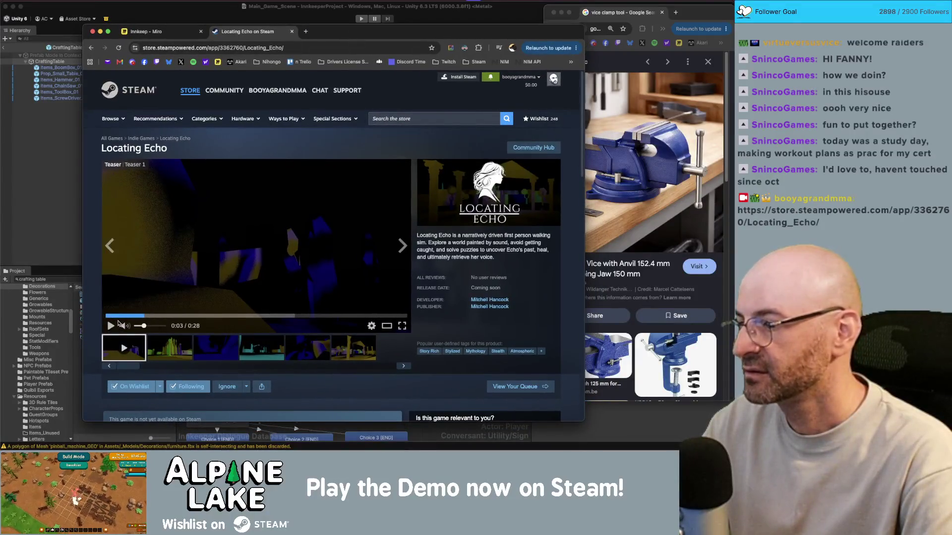
pyautogui.click(108, 316)
pyautogui.click(111, 325)
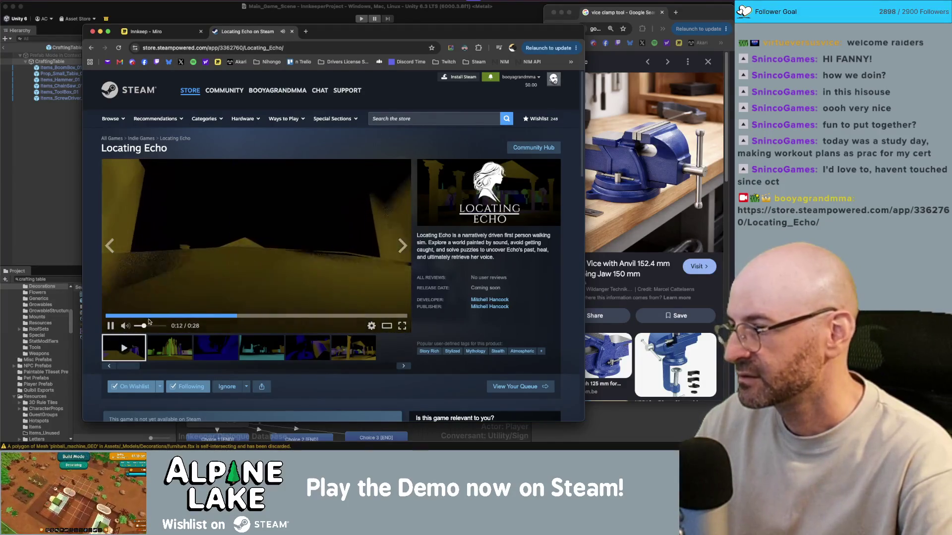
pyautogui.click(139, 326)
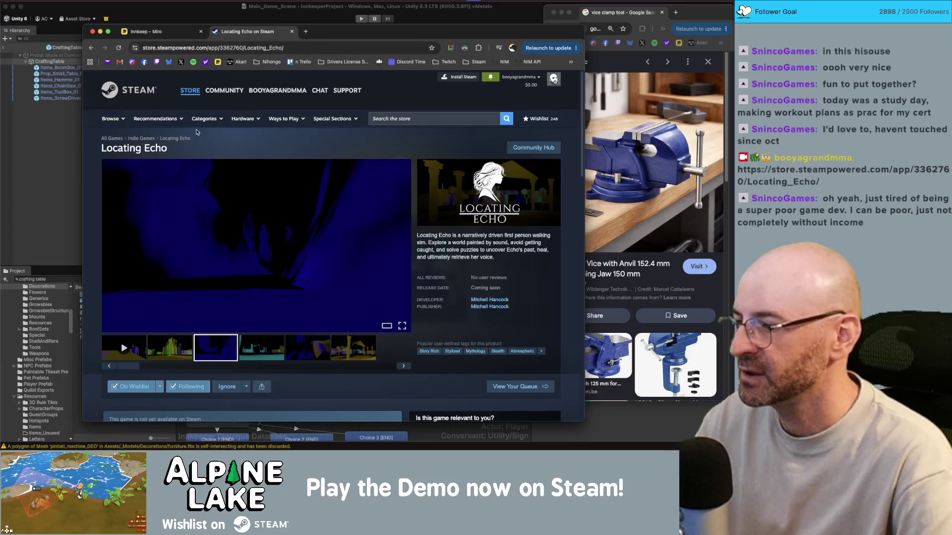
pyautogui.middleClick(241, 35)
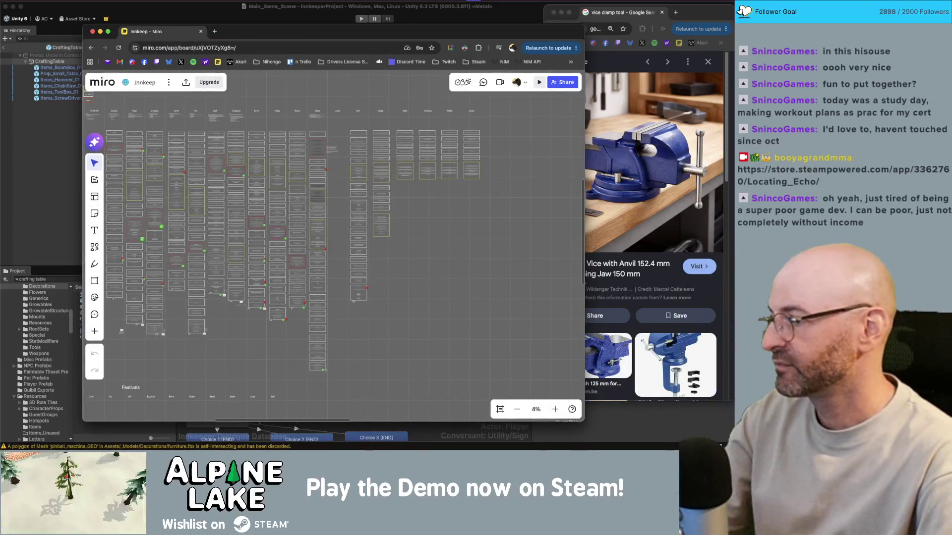
pyautogui.click(235, 9)
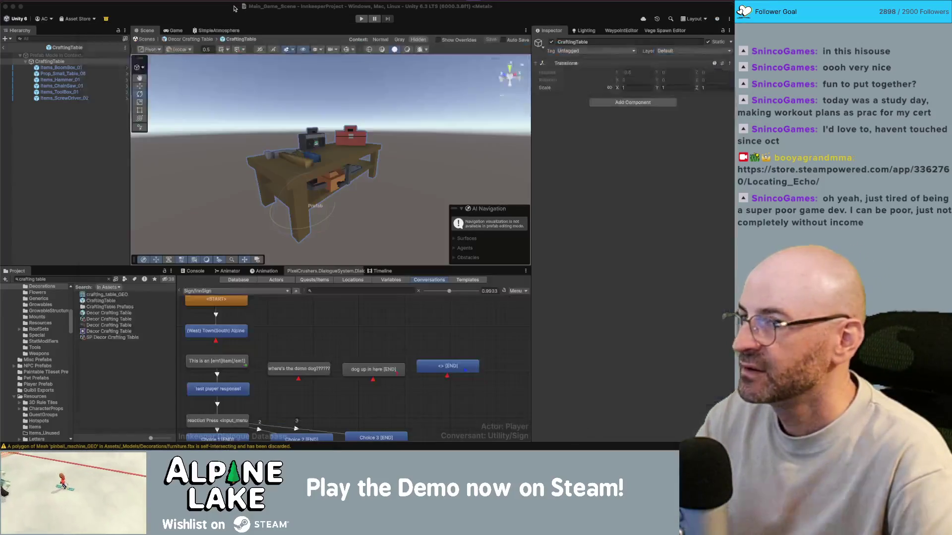
# Step: Add the crafting_table_GEO asset into the CraftingTable prefab
pyautogui.click(267, 115)
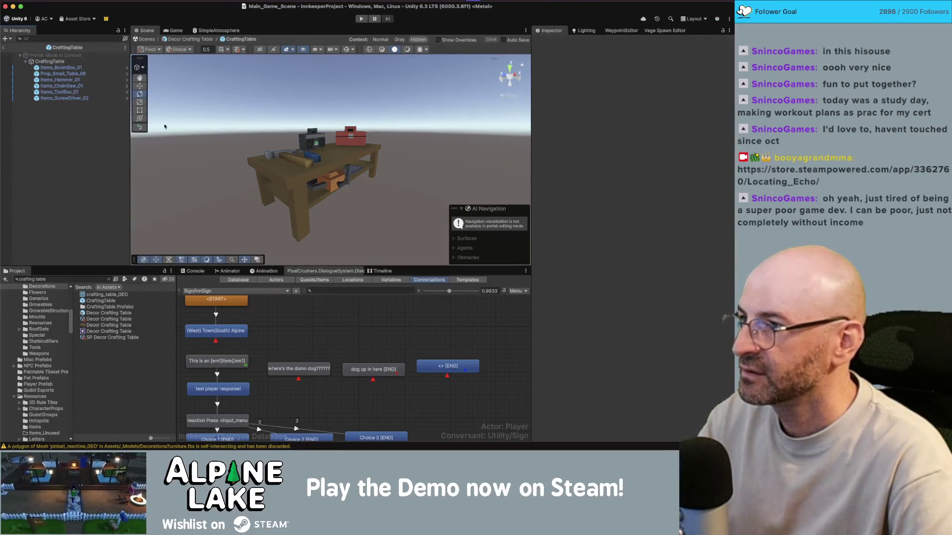
pyautogui.click(95, 74)
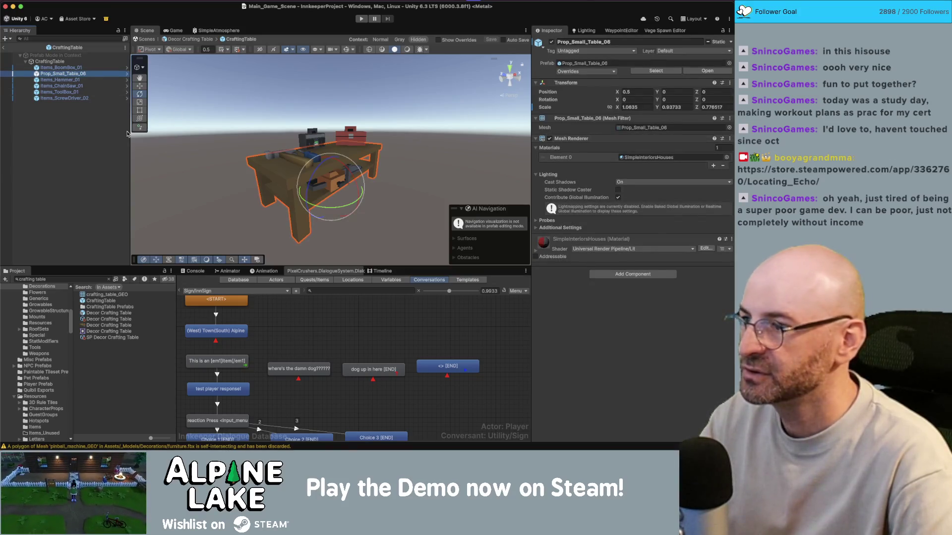
pyautogui.click(95, 280)
pyautogui.moveTo(107, 295); pyautogui.dragTo(111, 200)
pyautogui.click(94, 179)
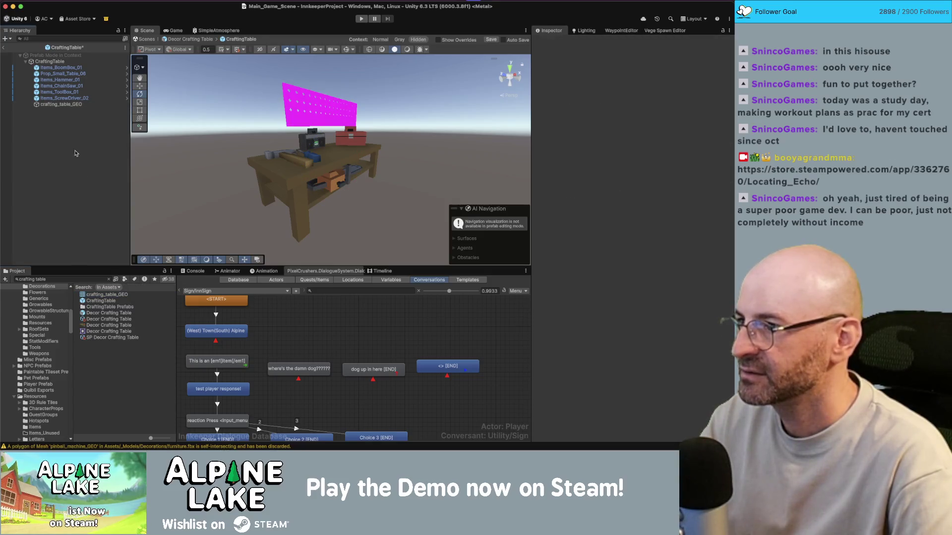
pyautogui.click(62, 105)
# Step: Give crafting_table_GEO 2 material slots and set its position to 0,0,0
pyautogui.click(725, 128)
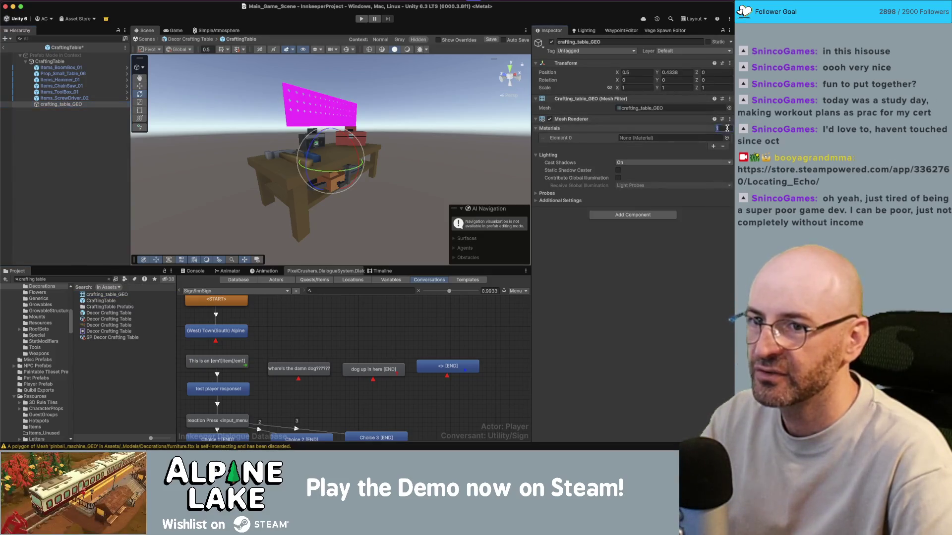
pyautogui.write('2')
pyautogui.press('Return')
pyautogui.click(647, 72)
pyautogui.write('0')
pyautogui.press('Tab')
pyautogui.write('0')
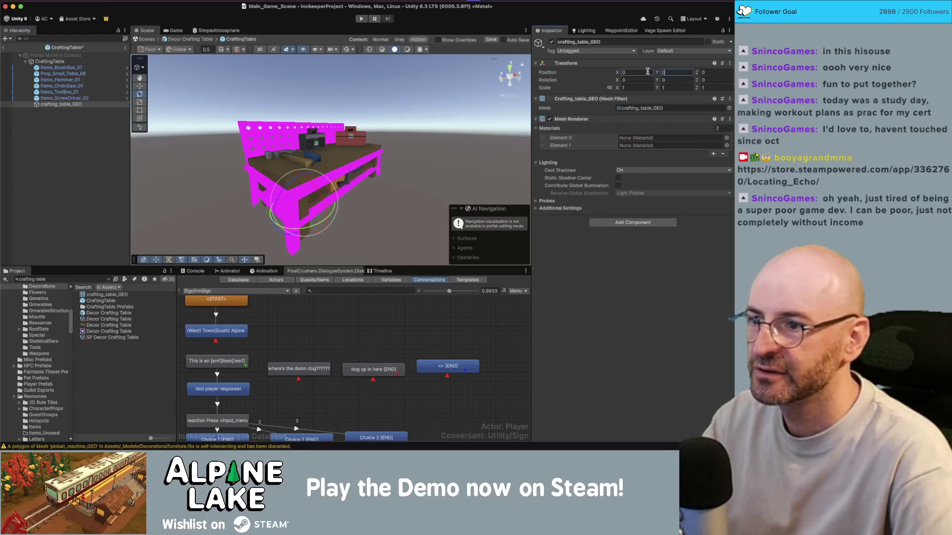
# Step: Assign Color Atlas Matte Mat to the new table's material slot
pyautogui.write('matt')
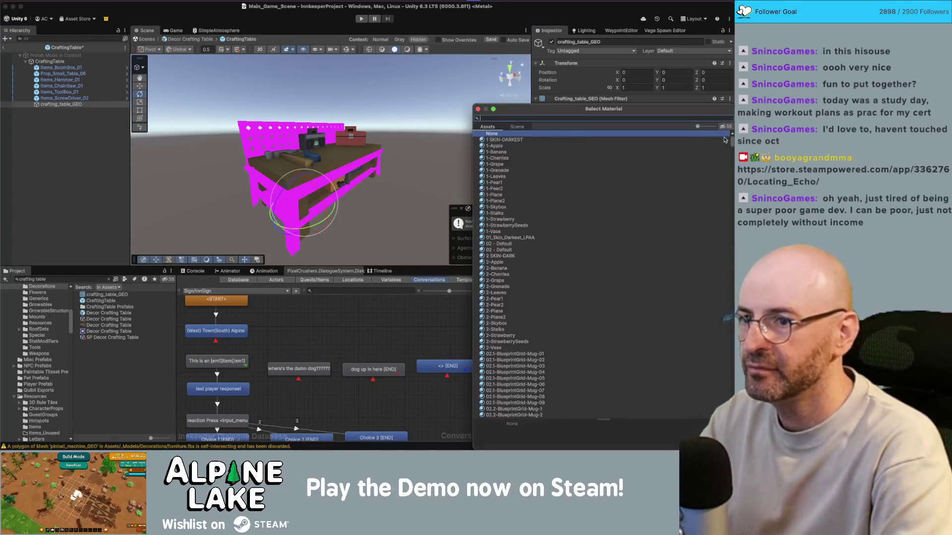
pyautogui.press('BackSpace')
pyautogui.press('BackSpace')
pyautogui.press('BackSpace')
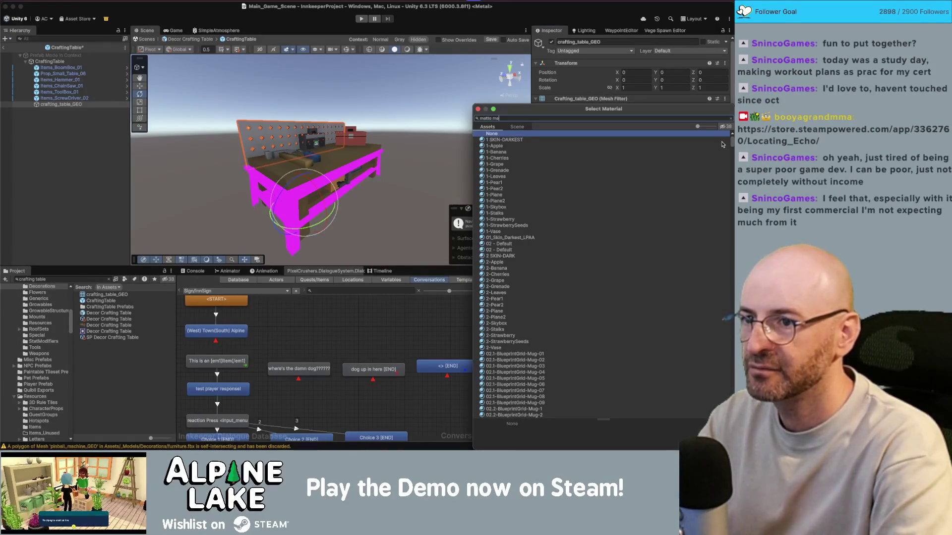
pyautogui.click(722, 140)
pyautogui.press('Return')
# Step: Select Prop_Small_Table_06 and the red Items_ToolBox_01, then search the Project for 'lbox'
pyautogui.click(81, 73)
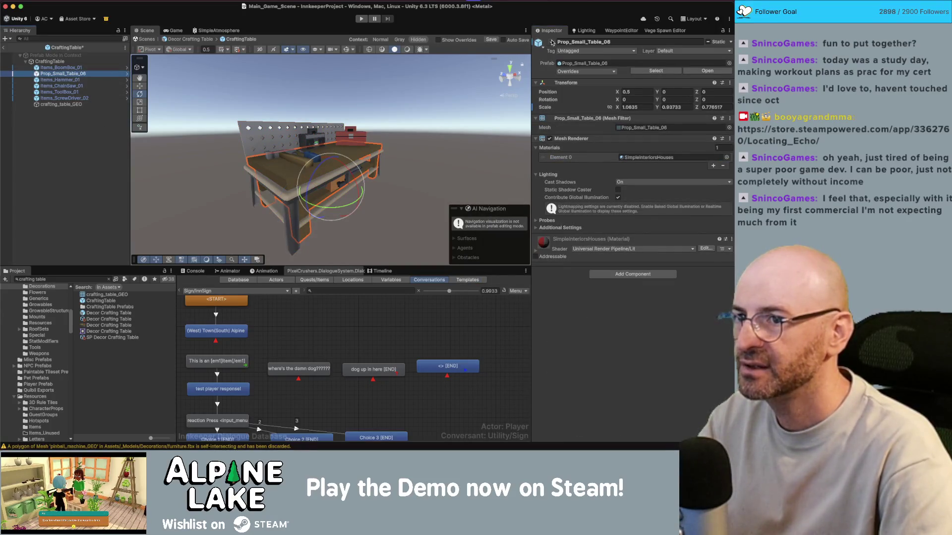
pyautogui.moveTo(357, 143)
pyautogui.keyDown('alt'); pyautogui.mouseDown()
pyautogui.moveTo(402, 146)
pyautogui.moveTo(371, 145)
pyautogui.moveTo(386, 143)
pyautogui.mouseUp(); pyautogui.keyUp('alt')
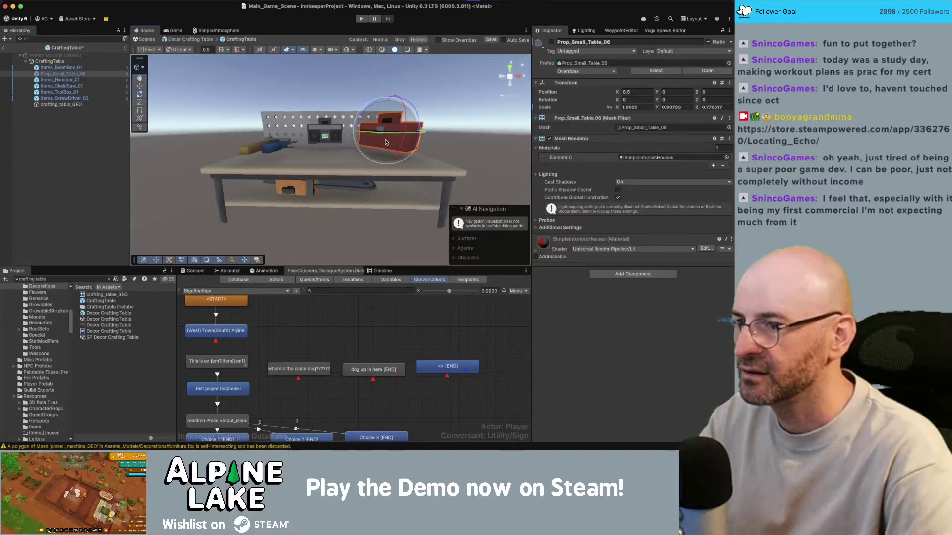
pyautogui.click(385, 142)
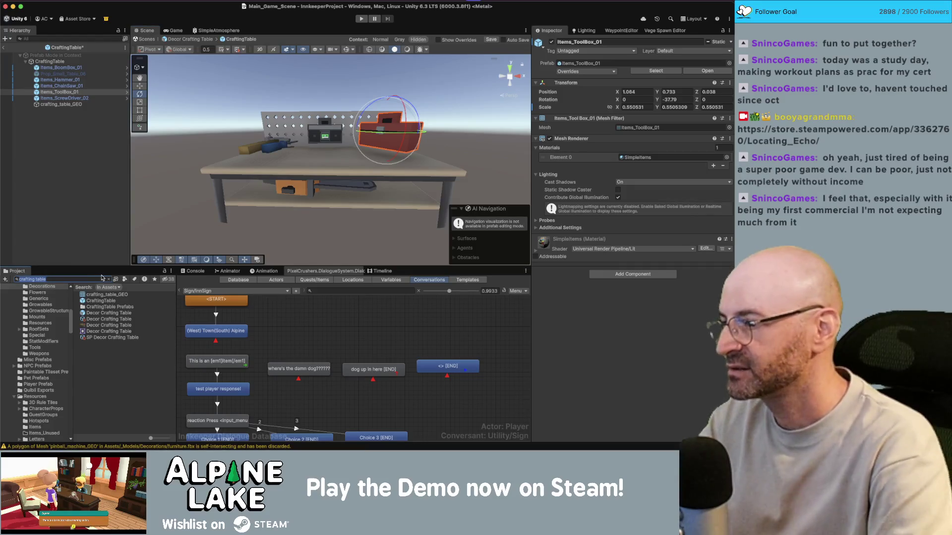
pyautogui.write('toolbox')
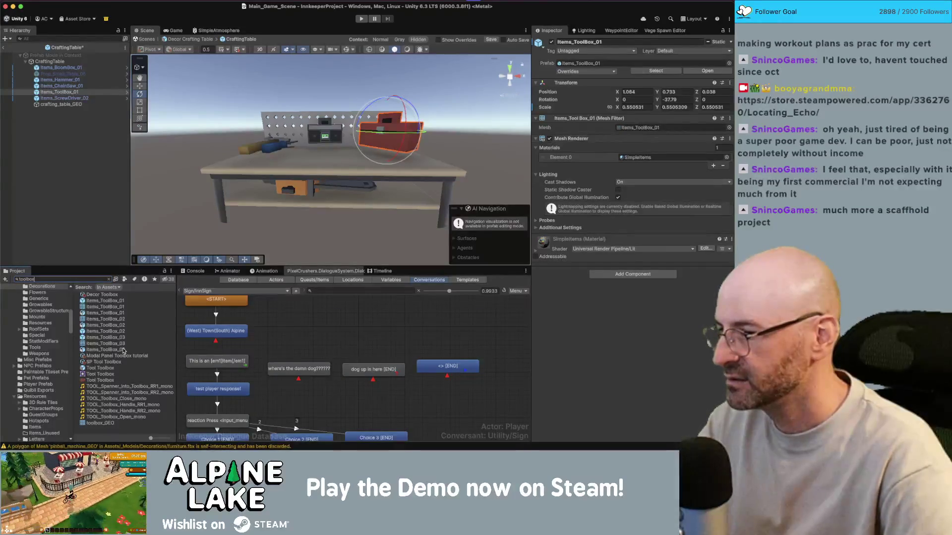
# Step: Add toolbox_GEO with Color Atlas Metal Mat and delete the old Items_ToolBox_01
pyautogui.moveTo(105, 425); pyautogui.dragTo(75, 240)
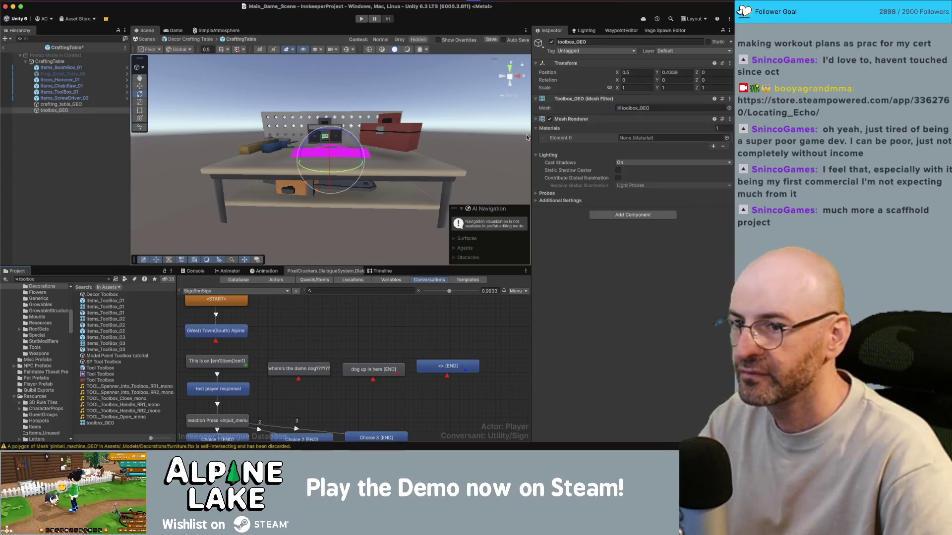
pyautogui.click(727, 138)
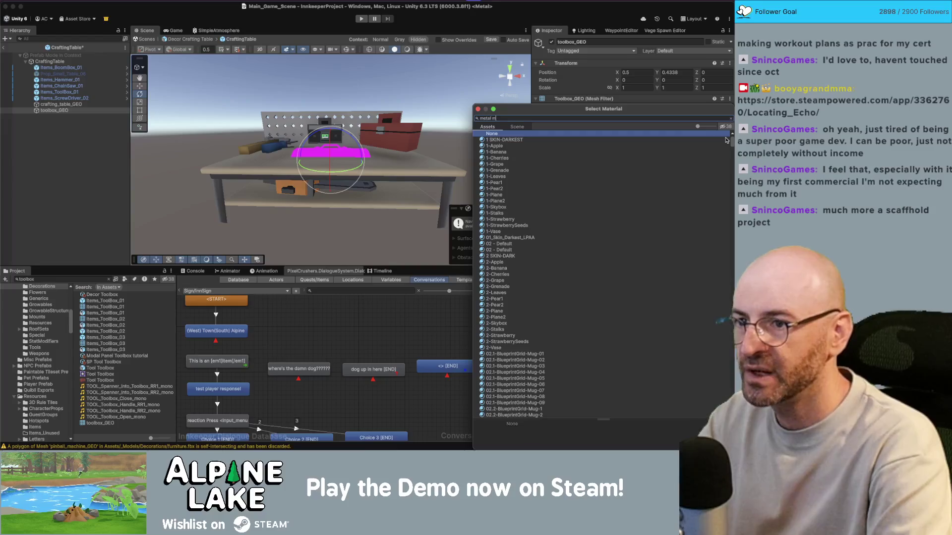
pyautogui.doubleClick(506, 139)
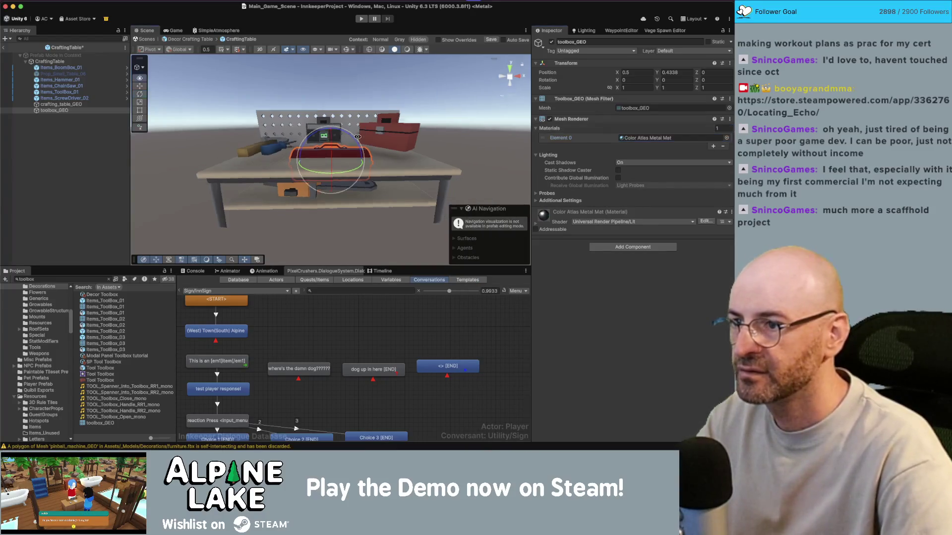
pyautogui.click(375, 136)
pyautogui.press('Delete')
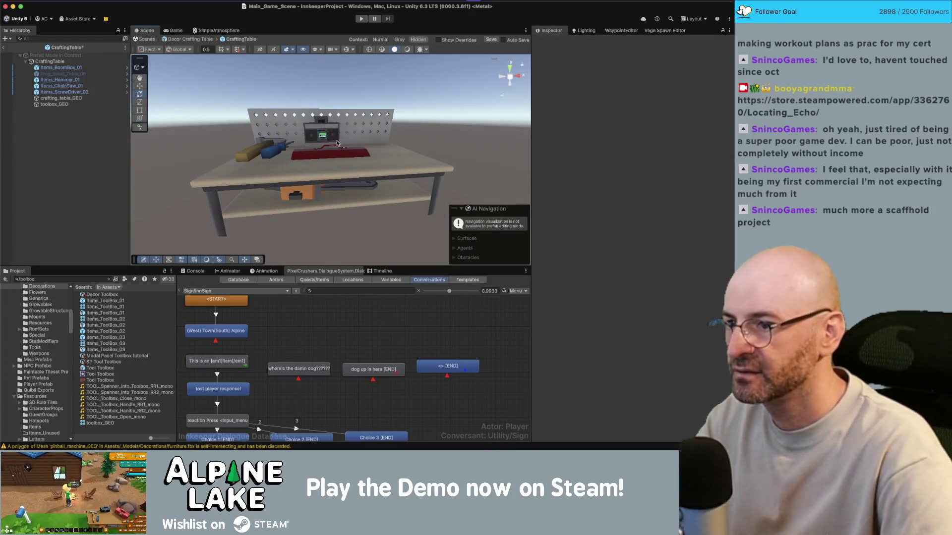
# Step: Place the new toolbox on the table top, scaled to about 0.68 and rotated 61.05° in Y
pyautogui.click(336, 143)
pyautogui.moveTo(335, 142); pyautogui.dragTo(332, 126)
pyautogui.press('r')
pyautogui.moveTo(332, 126)
pyautogui.keyDown('alt'); pyautogui.mouseDown()
pyautogui.moveTo(400, 142)
pyautogui.moveTo(382, 147)
pyautogui.moveTo(415, 133)
pyautogui.mouseUp(); pyautogui.keyUp('alt')
pyautogui.press('w')
pyautogui.press('e')
pyautogui.press('w')
pyautogui.keyDown('alt'); pyautogui.moveTo(415, 134); pyautogui.dragTo(213, 119); pyautogui.keyUp('alt')
# Step: Give the crafting table 3 material slots, with Color Atlas Metal Mat in the third
pyautogui.click(79, 79)
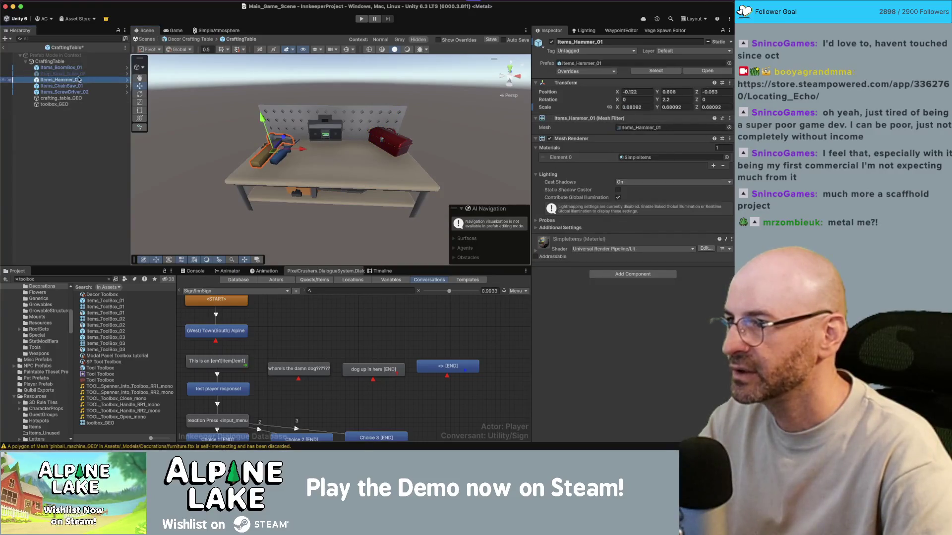
pyautogui.click(61, 98)
pyautogui.click(719, 128)
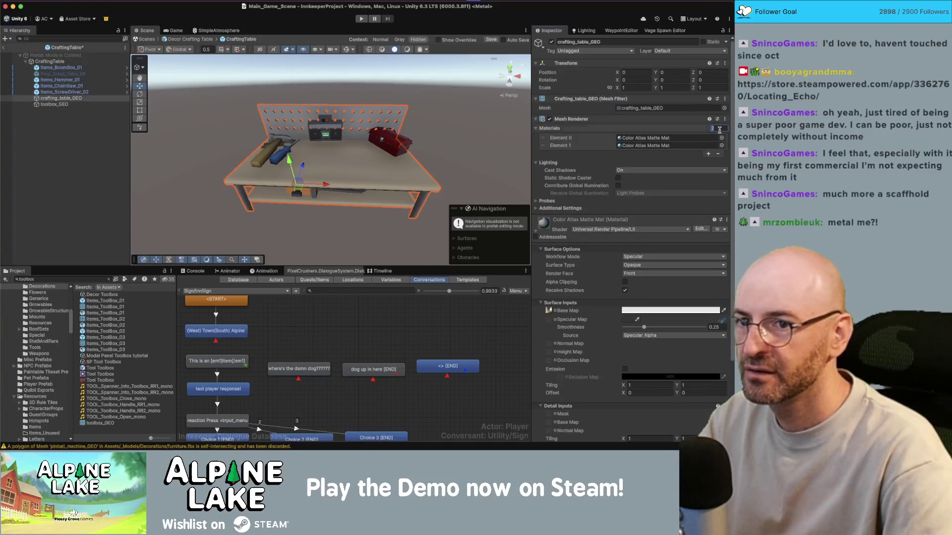
pyautogui.write('3')
pyautogui.press('Return')
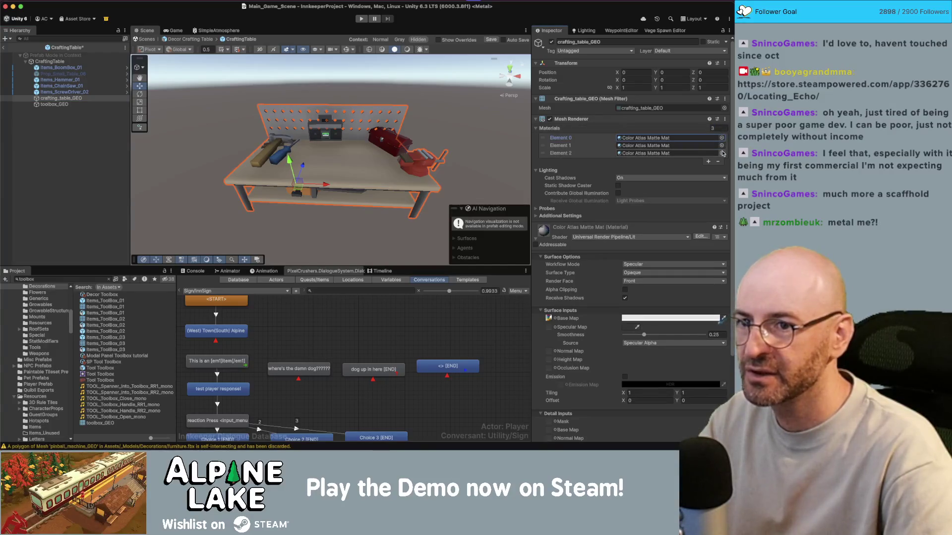
pyautogui.click(722, 153)
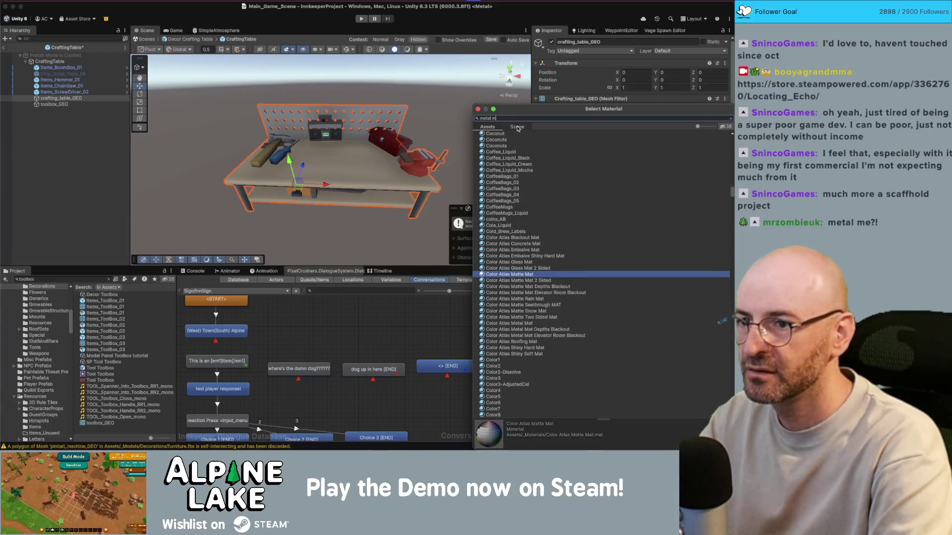
pyautogui.write('at')
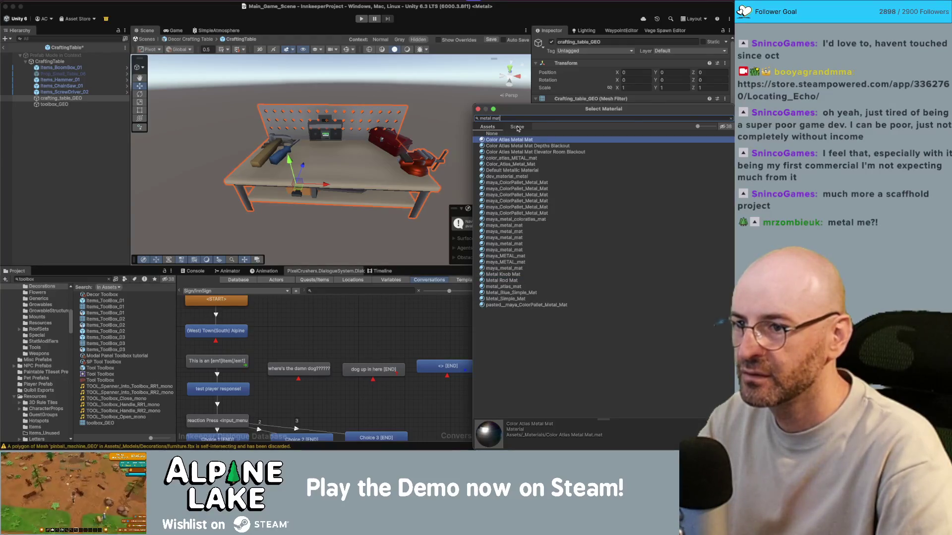
pyautogui.press('Return')
# Step: Change the third material slot to Color Atlas Shiny Soft Mat so the vise shows
pyautogui.moveTo(438, 140); pyautogui.dragTo(427, 117, button='right')
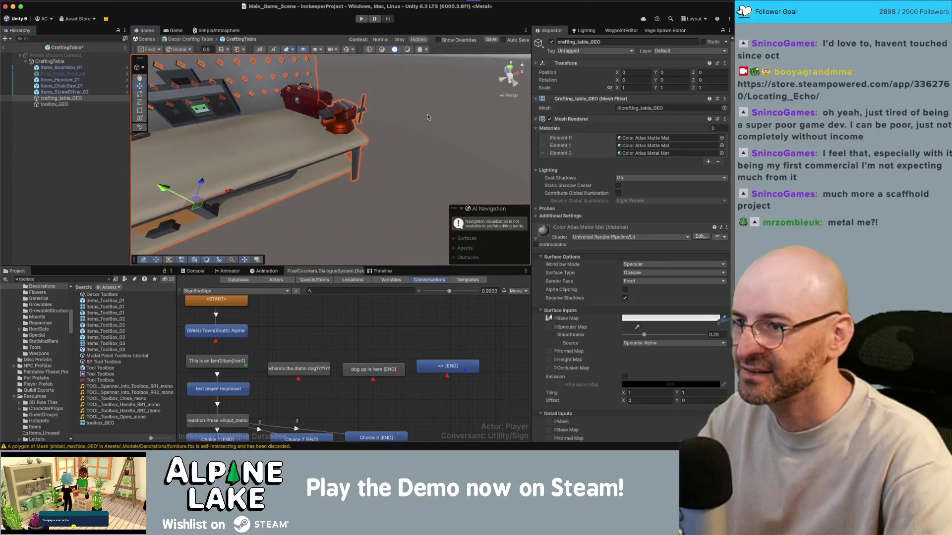
pyautogui.press('super+Tab')
pyautogui.press('super+Tab')
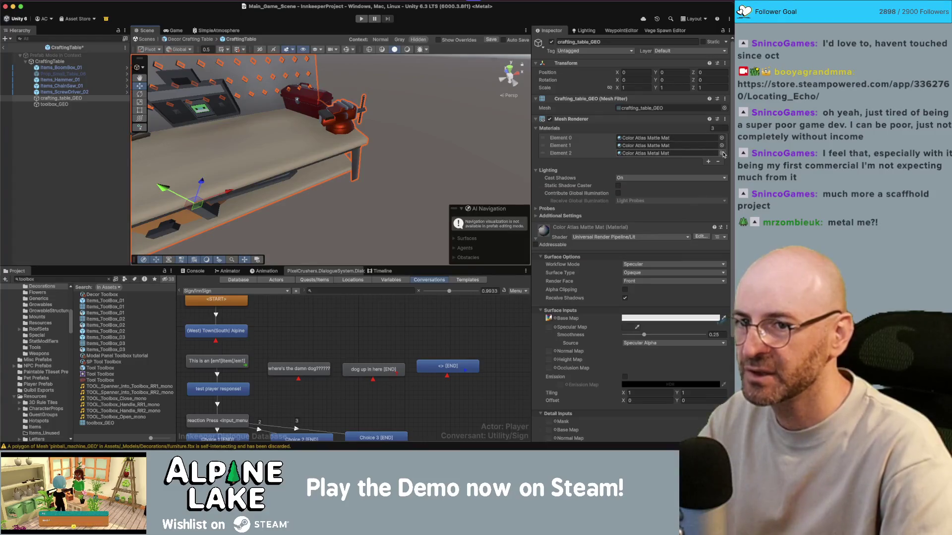
pyautogui.click(722, 154)
pyautogui.write('shiny soft')
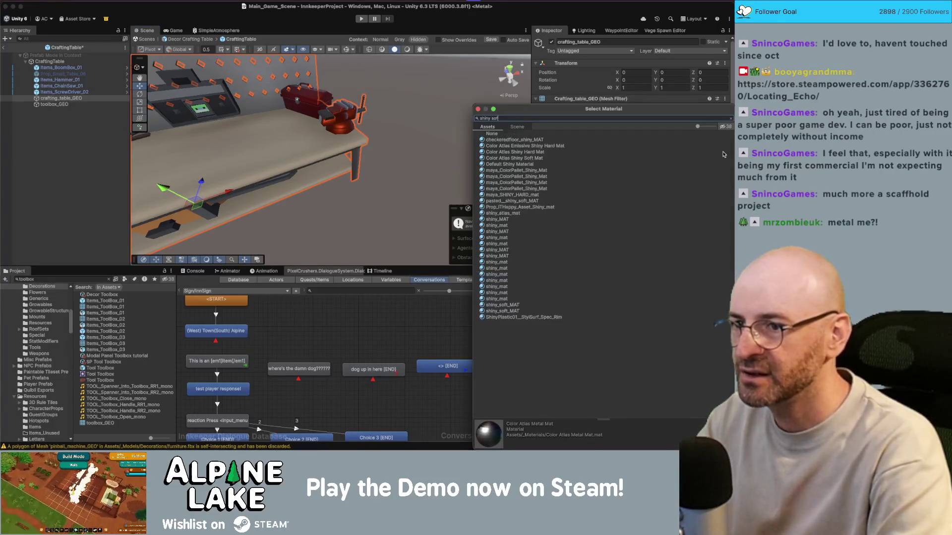
pyautogui.press('Return')
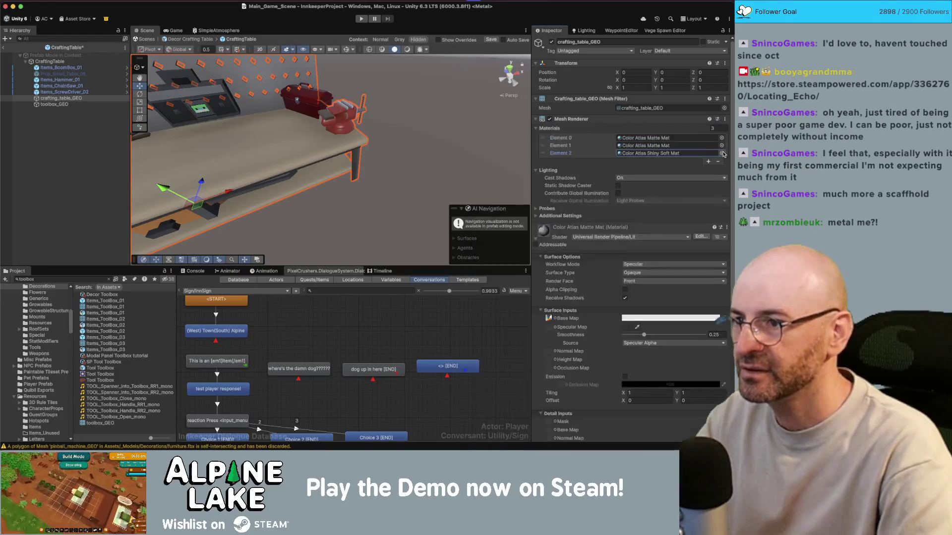
pyautogui.moveTo(396, 128)
pyautogui.keyDown('alt'); pyautogui.mouseDown()
pyautogui.moveTo(362, 112)
pyautogui.moveTo(379, 103)
pyautogui.moveTo(376, 128)
pyautogui.moveTo(371, 124)
pyautogui.moveTo(352, 158)
pyautogui.moveTo(380, 173)
pyautogui.mouseUp(); pyautogui.keyUp('alt')
pyautogui.click(367, 143)
# Step: Turn the toolbox to about 31° and lower it slightly onto the table
pyautogui.press('e')
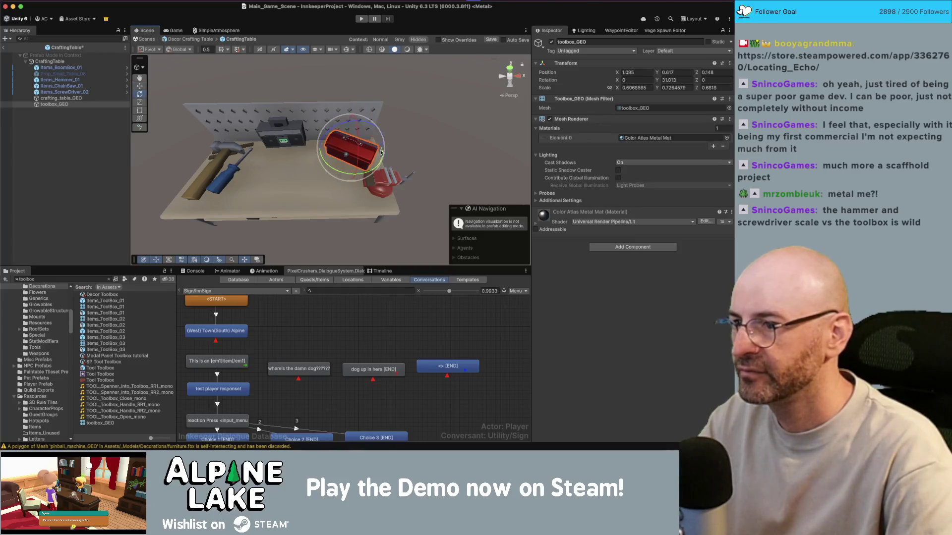
pyautogui.click(282, 139)
pyautogui.press('f')
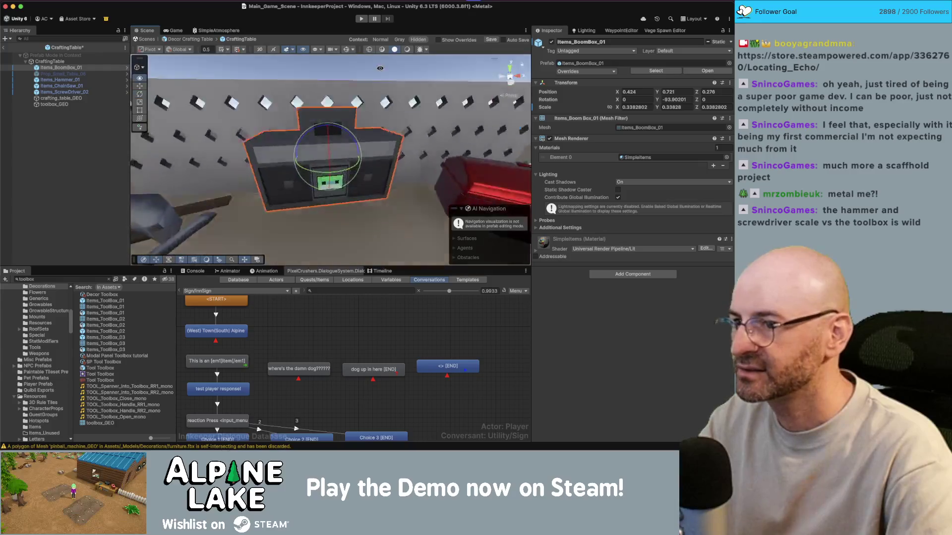
pyautogui.scroll(-5, 410, 102)
pyautogui.click(411, 117)
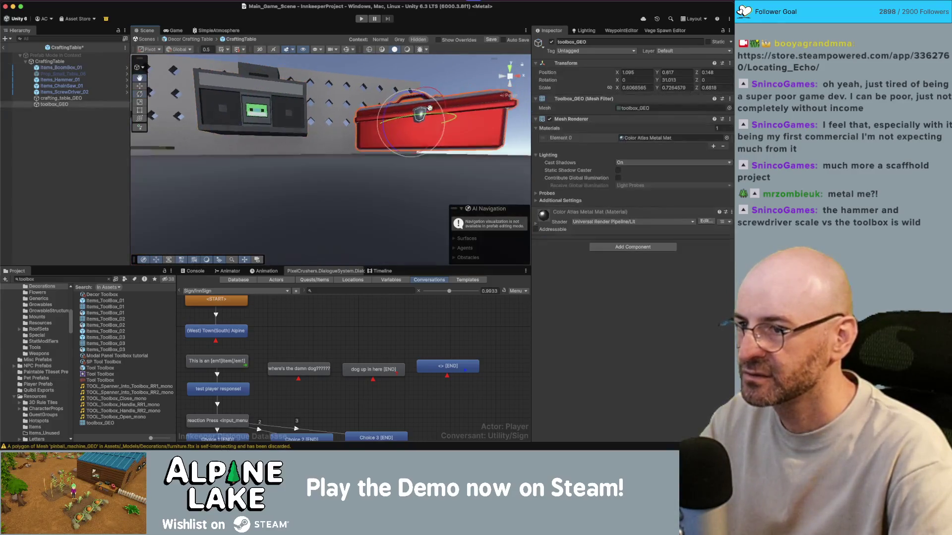
pyautogui.press('w')
pyautogui.moveTo(411, 117); pyautogui.dragTo(411, 124)
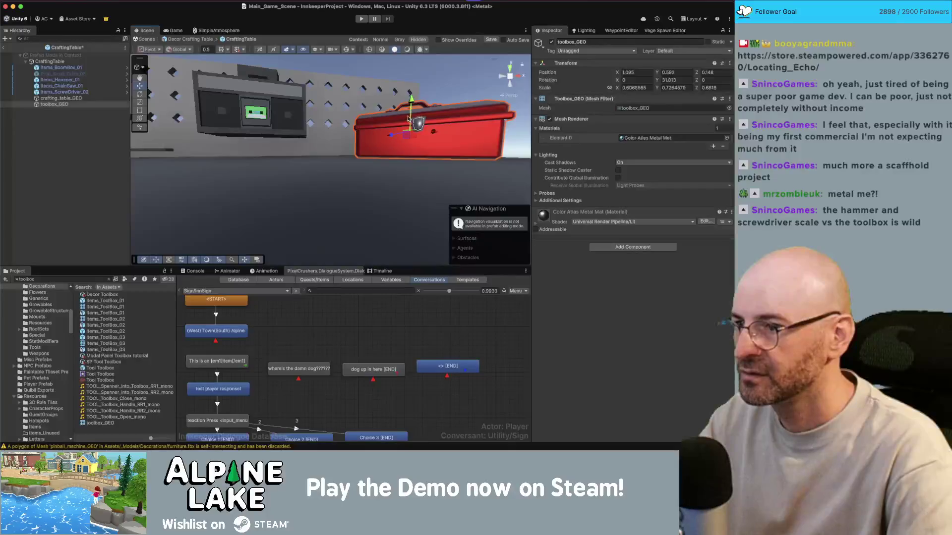
pyautogui.scroll(-3, 284, 129)
# Step: Adjust the hammer, screwdriver and chainsaw, making the chainsaw smaller
pyautogui.keyDown('alt'); pyautogui.moveTo(284, 129); pyautogui.dragTo(347, 174); pyautogui.keyUp('alt')
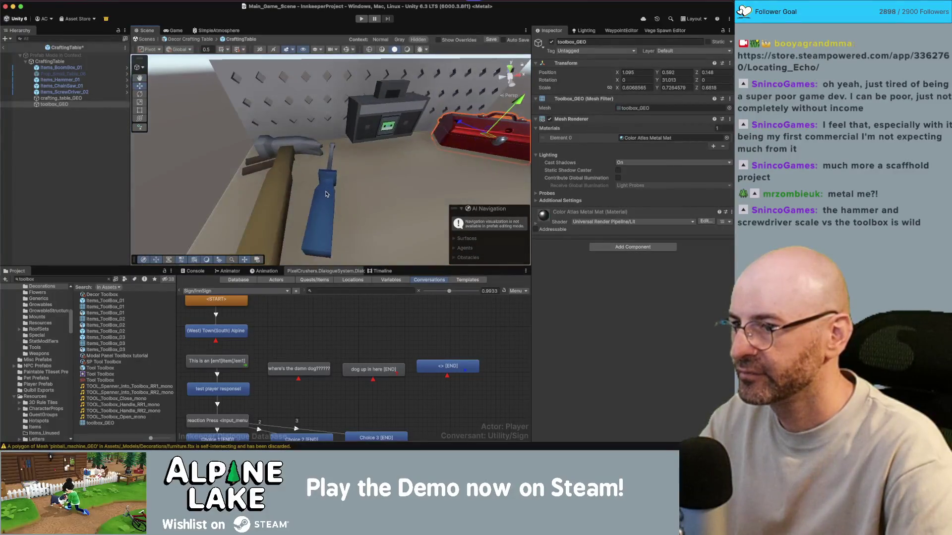
pyautogui.moveTo(237, 143); pyautogui.dragTo(350, 173)
pyautogui.scroll(-4, 350, 173)
pyautogui.press('r')
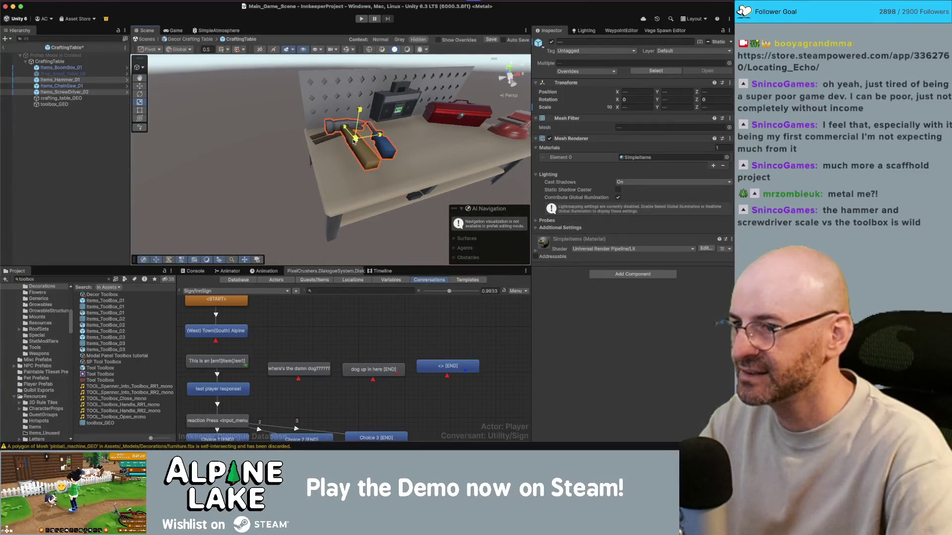
pyautogui.press('w')
pyautogui.keyDown('alt'); pyautogui.moveTo(353, 140); pyautogui.dragTo(345, 129); pyautogui.keyUp('alt')
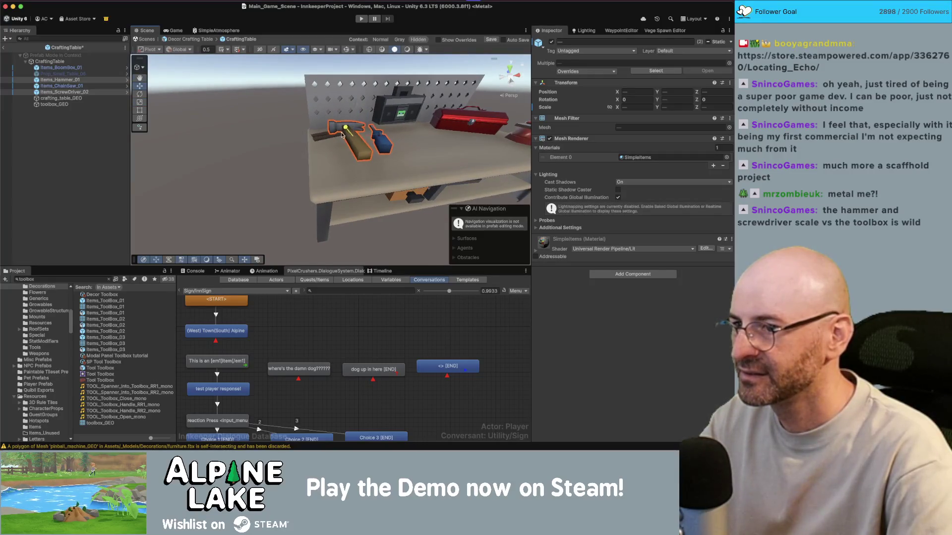
pyautogui.moveTo(349, 148)
pyautogui.keyDown('alt'); pyautogui.mouseDown()
pyautogui.moveTo(392, 203)
pyautogui.moveTo(434, 135)
pyautogui.moveTo(410, 165)
pyautogui.moveTo(432, 181)
pyautogui.moveTo(473, 94)
pyautogui.moveTo(320, 172)
pyautogui.mouseUp(); pyautogui.keyUp('alt')
pyautogui.click(391, 203)
pyautogui.press('e')
pyautogui.click(473, 94)
pyautogui.scroll(-3, 473, 94)
# Step: Delete the Items_BoomBox_01 boombox from the crafting table top
pyautogui.click(317, 133)
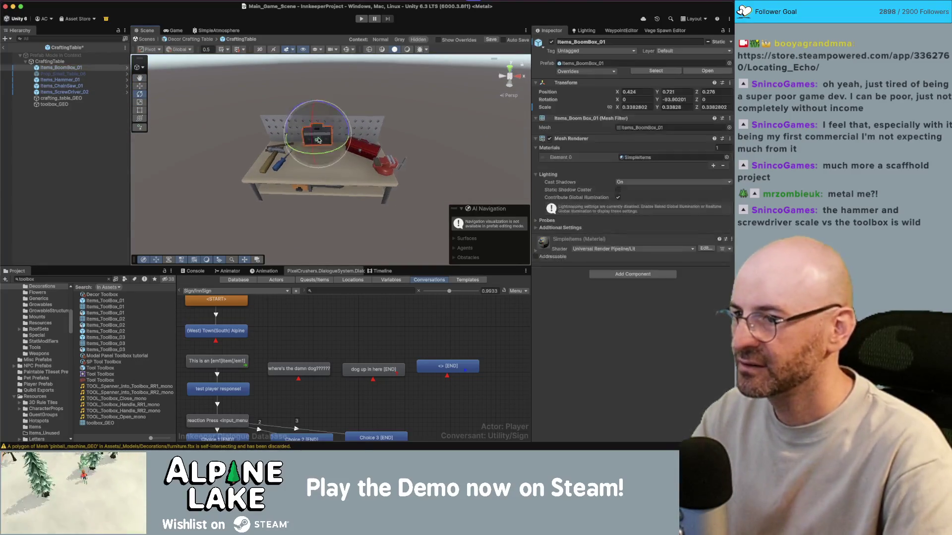
pyautogui.press('f')
pyautogui.scroll(3, 355, 108)
pyautogui.moveTo(356, 109)
pyautogui.keyDown('alt'); pyautogui.mouseDown()
pyautogui.moveTo(319, 118)
pyautogui.moveTo(332, 138)
pyautogui.mouseUp(); pyautogui.keyUp('alt')
pyautogui.press('w')
pyautogui.click(333, 115)
pyautogui.scroll(-5, 333, 115)
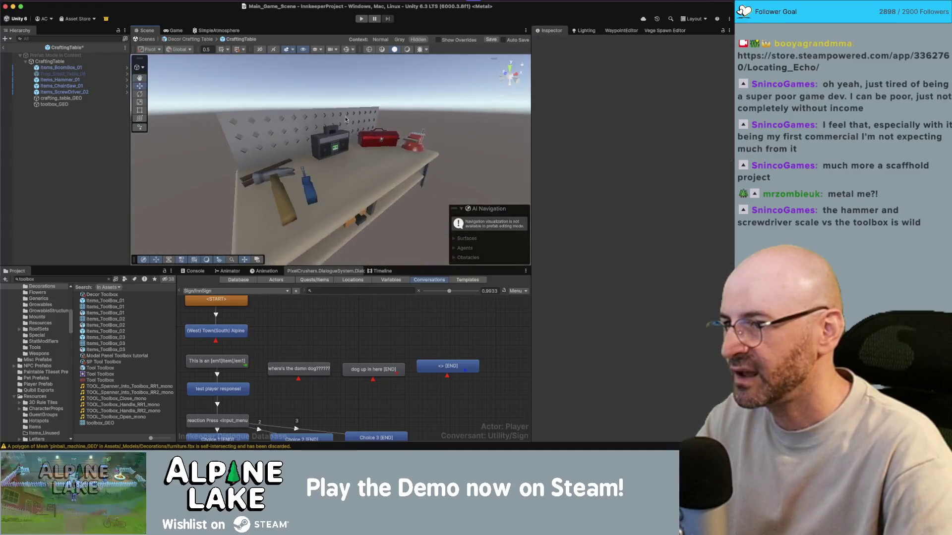
pyautogui.click(344, 151)
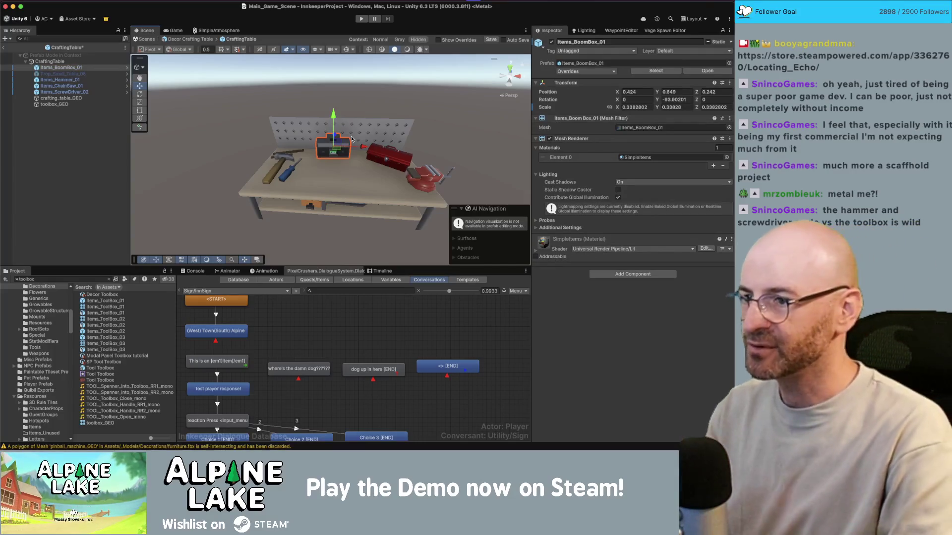
pyautogui.press('super+BackSpace')
pyautogui.moveTo(351, 143)
pyautogui.keyDown('alt'); pyautogui.mouseDown()
pyautogui.moveTo(349, 164)
pyautogui.moveTo(391, 116)
pyautogui.mouseUp(); pyautogui.keyUp('alt')
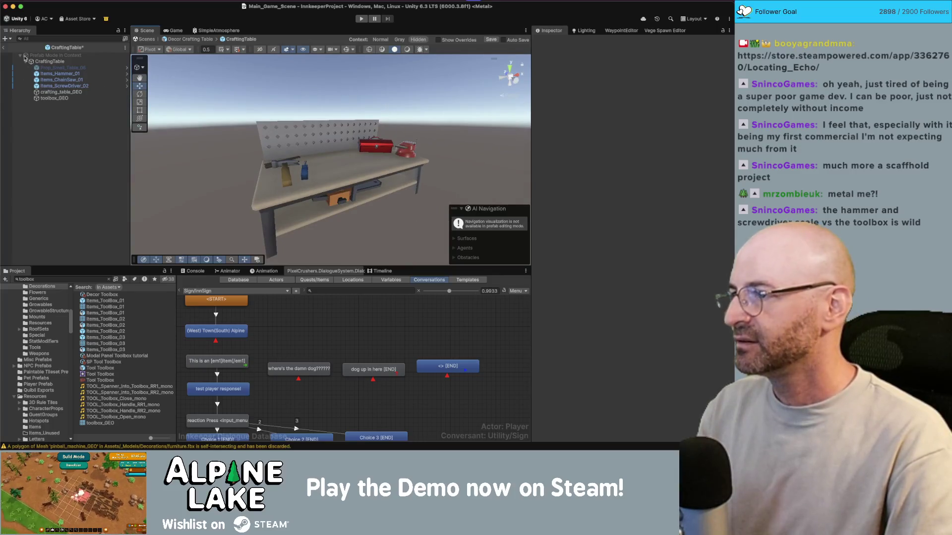
# Step: Paste the Items_Drill_02 drill into the CraftingTable prefab on the tabletop and delete the loose toolbox copy
pyautogui.click(4, 49)
pyautogui.click(70, 141)
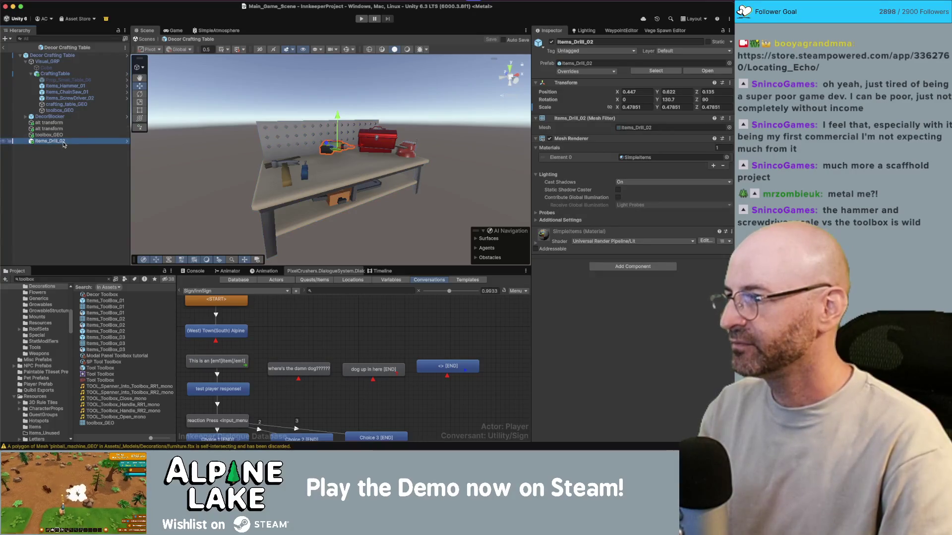
pyautogui.click(67, 74)
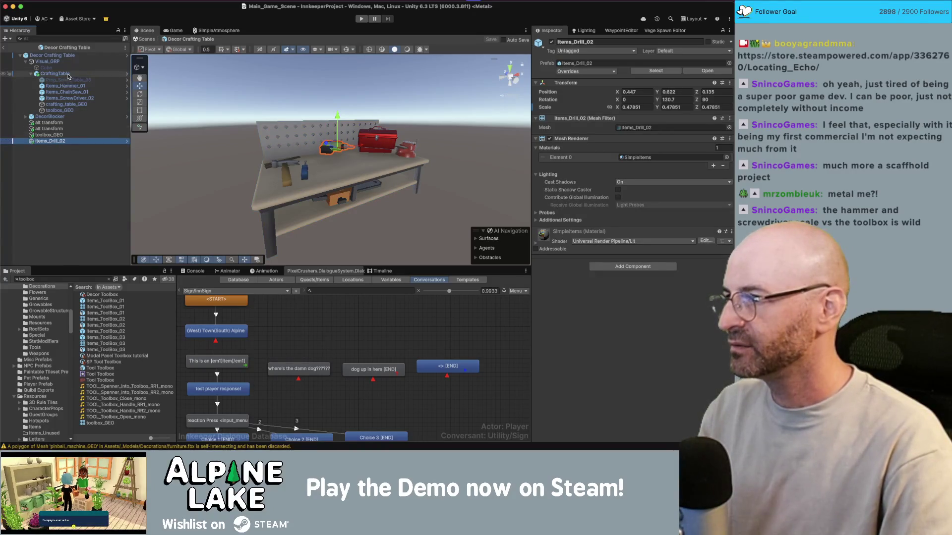
pyautogui.click(127, 73)
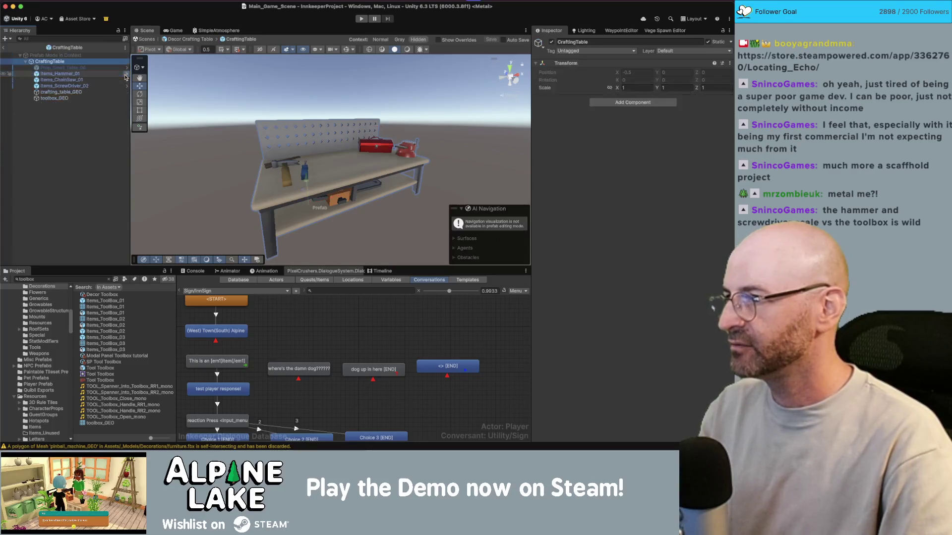
pyautogui.click(56, 99)
pyautogui.click(50, 61)
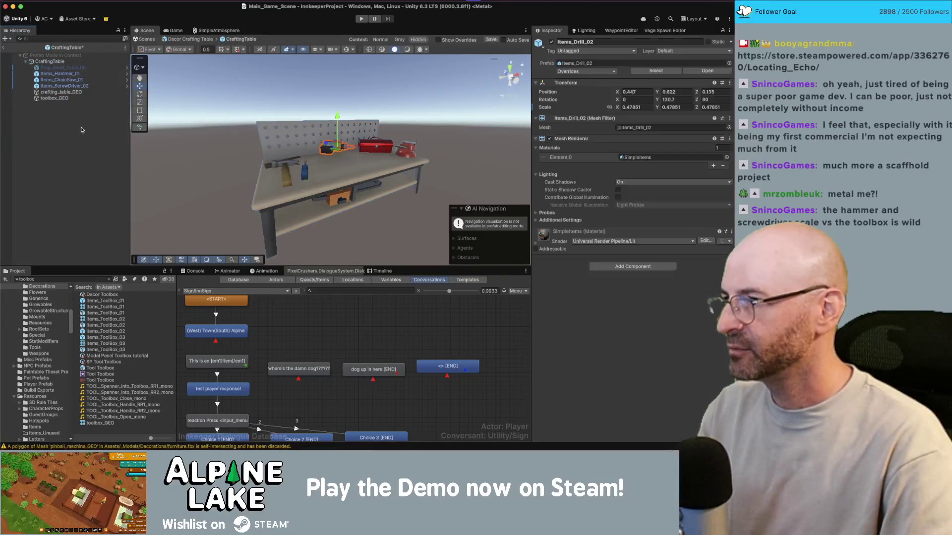
pyautogui.press('super+v')
pyautogui.press('f')
pyautogui.moveTo(333, 147); pyautogui.dragTo(331, 154)
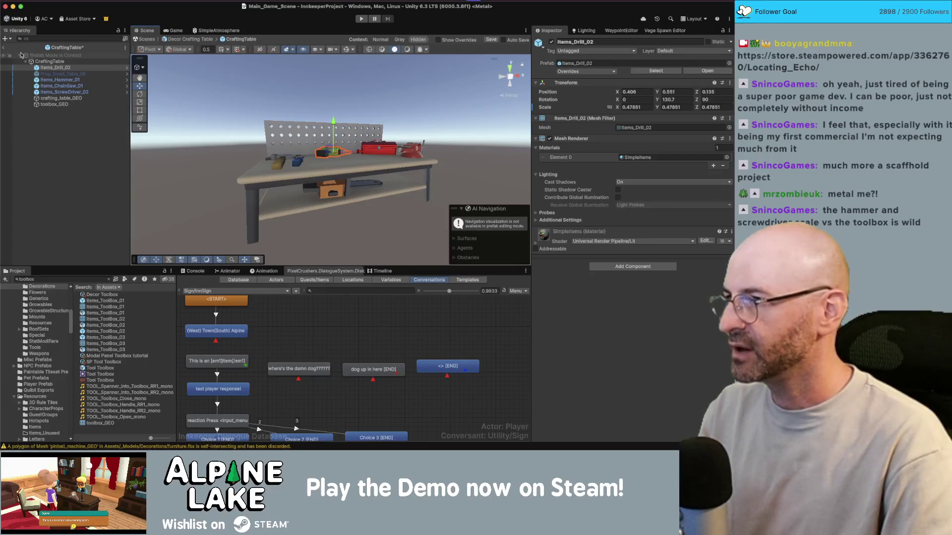
pyautogui.click(5, 49)
pyautogui.press('super+BackSpace')
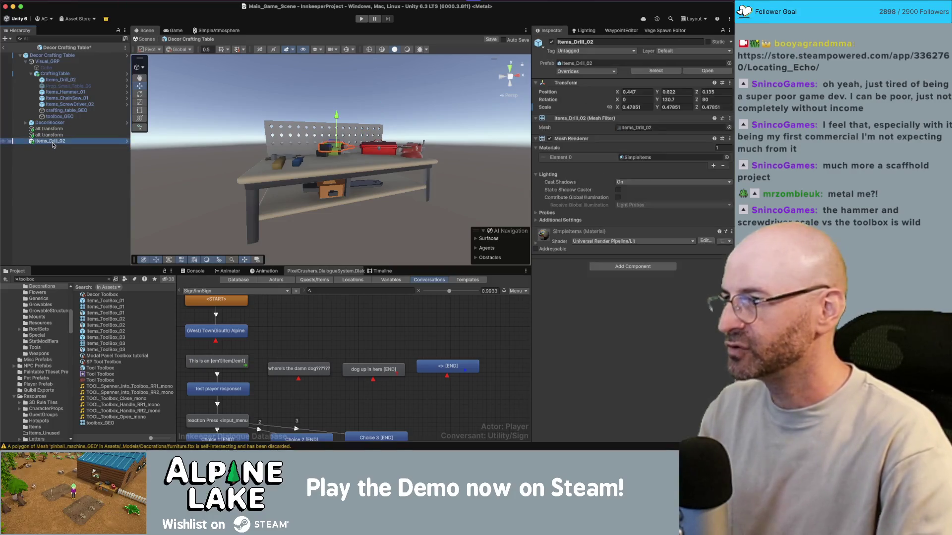
# Step: Rotate toolbox_GEO about 6° and save the changes to the crafting table prefab
pyautogui.moveTo(303, 164)
pyautogui.keyDown('alt'); pyautogui.mouseDown()
pyautogui.moveTo(288, 166)
pyautogui.moveTo(312, 151)
pyautogui.moveTo(369, 169)
pyautogui.moveTo(312, 157)
pyautogui.mouseUp(); pyautogui.keyUp('alt')
pyautogui.click(368, 169)
pyautogui.press('e')
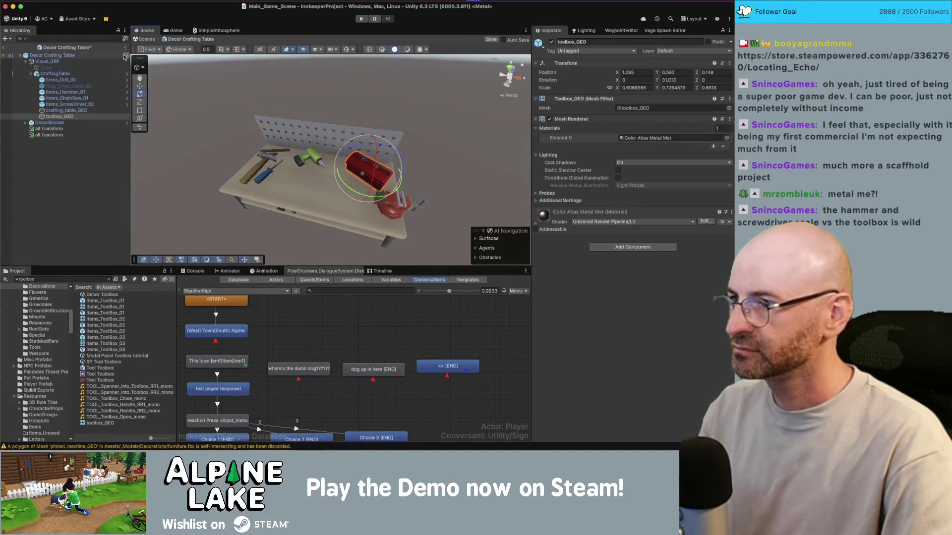
pyautogui.click(346, 160)
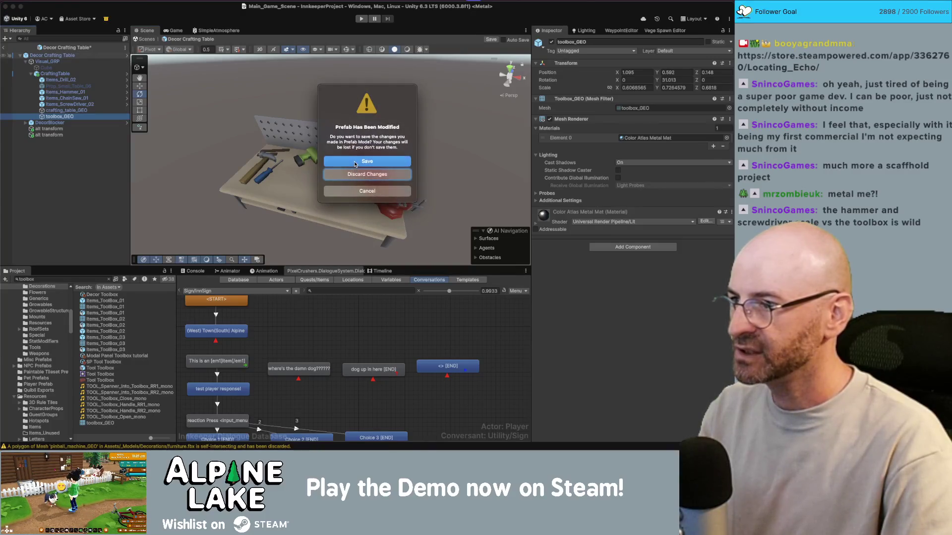
pyautogui.click(355, 163)
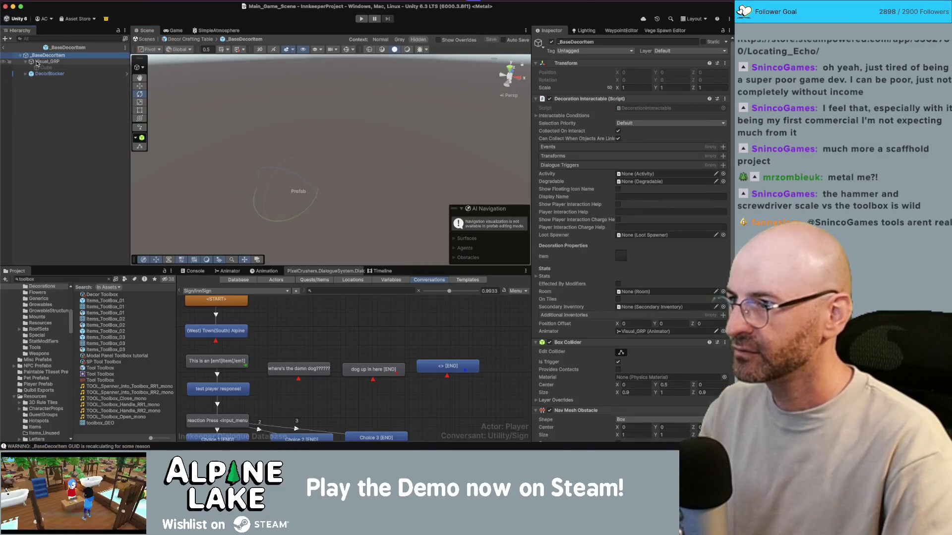
# Step: Reopen the CraftingTable prefab and turn the red toolbox to face the front
pyautogui.click(4, 47)
pyautogui.click(122, 76)
pyautogui.click(127, 75)
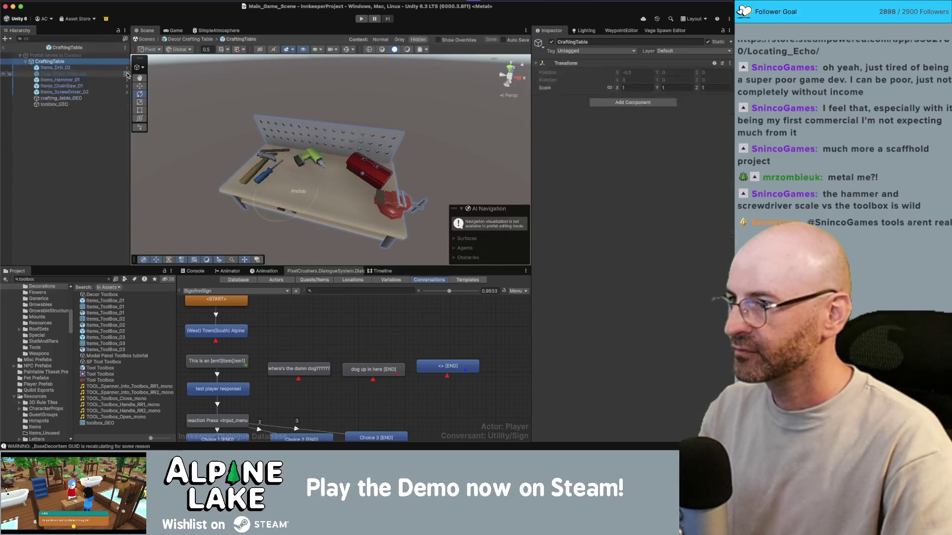
pyautogui.click(369, 173)
pyautogui.moveTo(361, 192)
pyautogui.mouseDown()
pyautogui.moveTo(380, 191)
pyautogui.moveTo(368, 173)
pyautogui.mouseUp()
# Step: Tilt the green Items_Drill_02 drill to a new angle on the workbench
pyautogui.press('w')
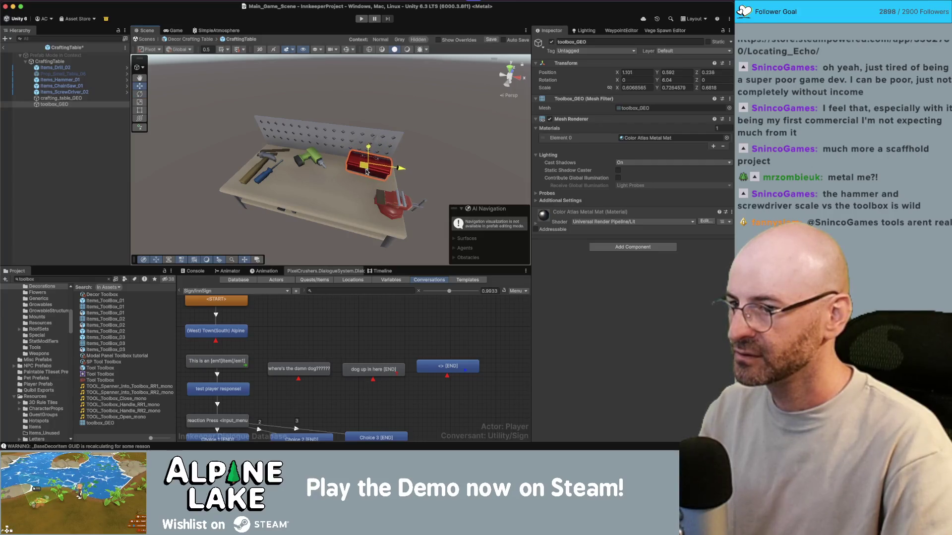
pyautogui.scroll(-3, 388, 198)
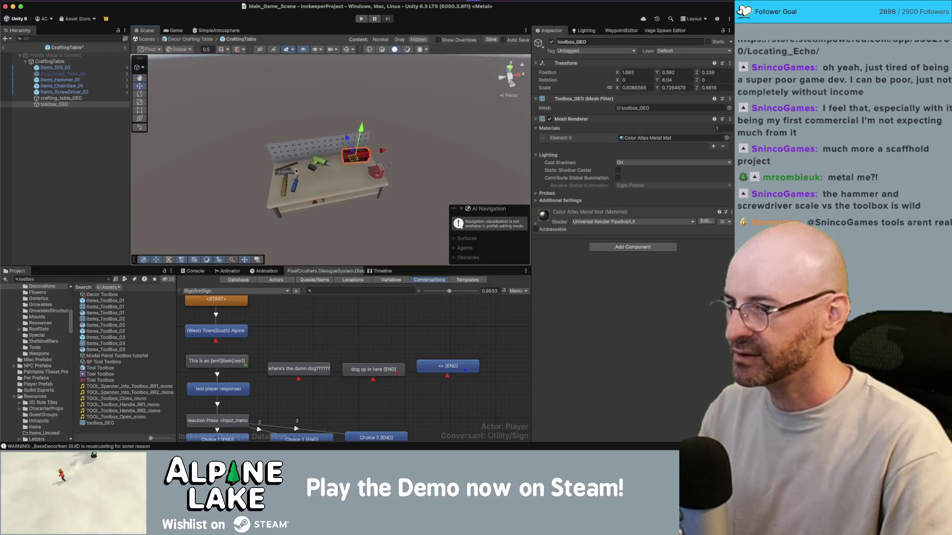
pyautogui.click(320, 166)
pyautogui.press('e')
pyautogui.moveTo(335, 146)
pyautogui.mouseDown()
pyautogui.moveTo(342, 141)
pyautogui.moveTo(337, 155)
pyautogui.moveTo(317, 142)
pyautogui.moveTo(294, 178)
pyautogui.moveTo(292, 158)
pyautogui.moveTo(358, 191)
pyautogui.moveTo(301, 136)
pyautogui.mouseUp()
pyautogui.scroll(2, 342, 141)
pyautogui.press('w')
pyautogui.press('e')
# Step: Turn Items_Hammer_01 upright, scale it smaller and reposition it on the pegboard
pyautogui.click(305, 180)
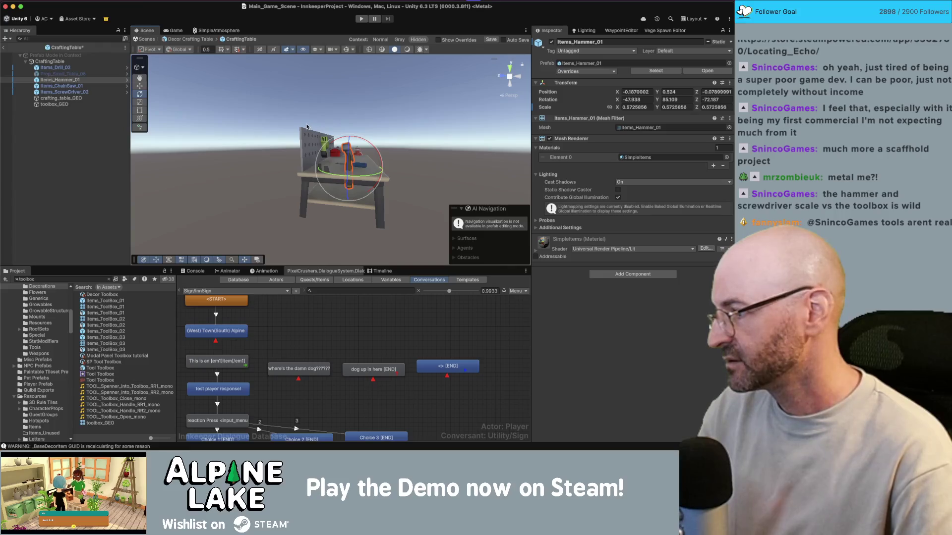
pyautogui.moveTo(306, 137)
pyautogui.keyDown('alt'); pyautogui.mouseDown()
pyautogui.moveTo(440, 210)
pyautogui.moveTo(613, 119)
pyautogui.mouseUp(); pyautogui.keyUp('alt')
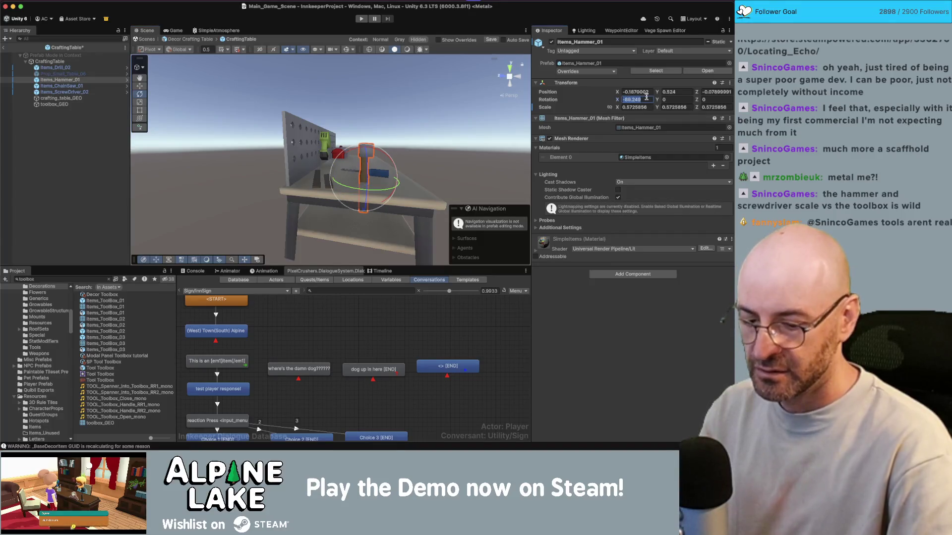
pyautogui.moveTo(360, 91)
pyautogui.keyDown('alt'); pyautogui.mouseDown()
pyautogui.moveTo(329, 147)
pyautogui.moveTo(297, 163)
pyautogui.moveTo(318, 148)
pyautogui.moveTo(291, 156)
pyautogui.moveTo(304, 151)
pyautogui.mouseUp(); pyautogui.keyUp('alt')
pyautogui.press('w')
pyautogui.press('r')
pyautogui.press('w')
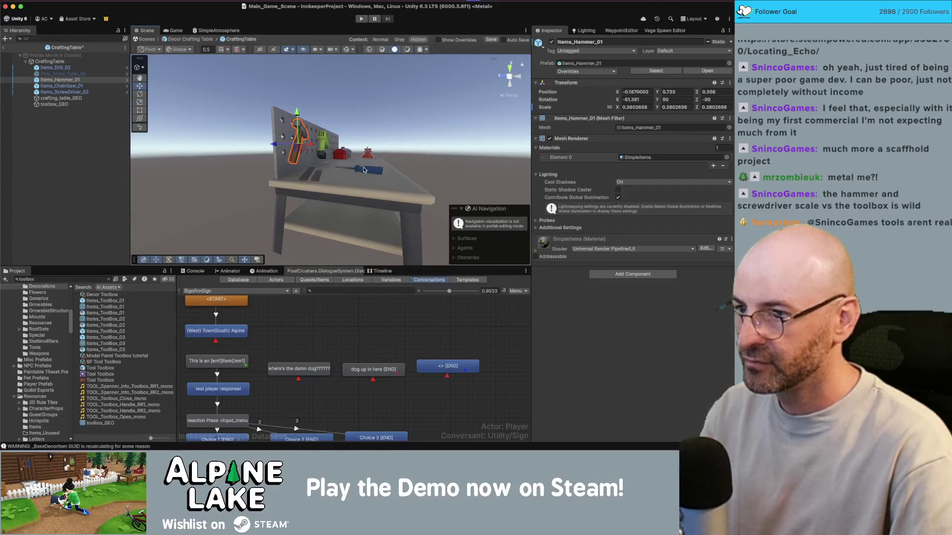
# Step: Rotate Items_ScrewDriver_02 to about -81°/88° and hang it upright on the pegboard near the hammer
pyautogui.click(363, 169)
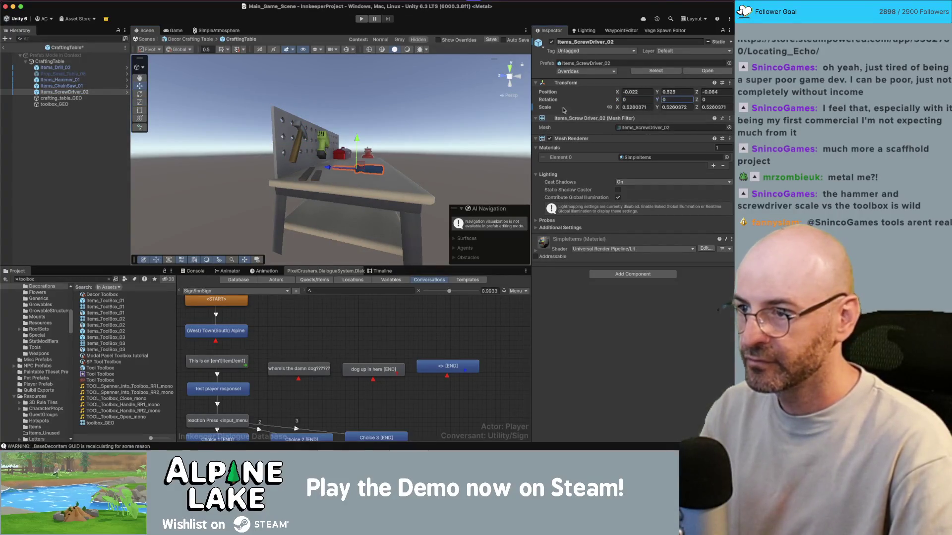
pyautogui.press('e')
pyautogui.moveTo(377, 174)
pyautogui.mouseDown()
pyautogui.moveTo(365, 269)
pyautogui.moveTo(407, 271)
pyautogui.moveTo(385, 245)
pyautogui.mouseUp()
pyautogui.moveTo(357, 197)
pyautogui.mouseDown()
pyautogui.moveTo(357, 168)
pyautogui.moveTo(356, 179)
pyautogui.moveTo(337, 181)
pyautogui.mouseUp()
pyautogui.moveTo(356, 186); pyautogui.dragTo(293, 149)
pyautogui.moveTo(293, 148)
pyautogui.keyDown('alt'); pyautogui.mouseDown()
pyautogui.moveTo(278, 141)
pyautogui.moveTo(288, 119)
pyautogui.moveTo(347, 140)
pyautogui.moveTo(405, 142)
pyautogui.moveTo(359, 118)
pyautogui.moveTo(371, 142)
pyautogui.moveTo(395, 142)
pyautogui.mouseUp(); pyautogui.keyUp('alt')
pyautogui.press('e')
pyautogui.press('w')
pyautogui.scroll(-3, 309, 142)
pyautogui.click(405, 142)
pyautogui.scroll(-3, 406, 142)
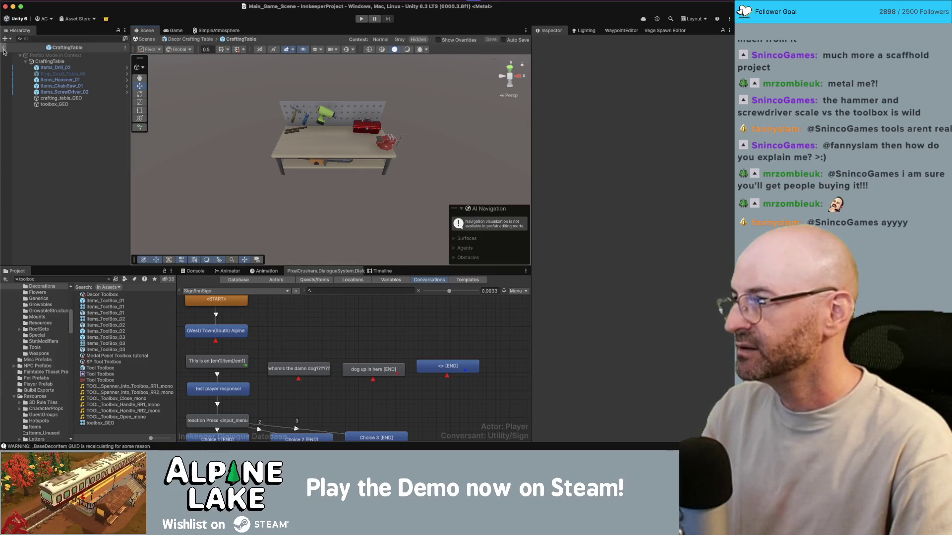
# Step: Leave prefab editing and return to Main_Game_Scene, viewing the table among the crates
pyautogui.click(3, 49)
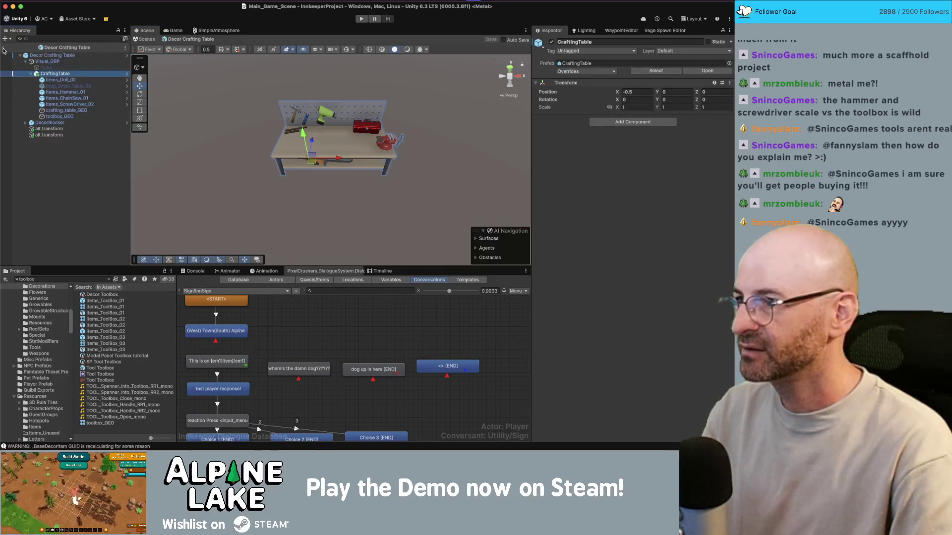
pyautogui.click(3, 48)
pyautogui.moveTo(361, 124)
pyautogui.keyDown('alt'); pyautogui.mouseDown()
pyautogui.moveTo(367, 95)
pyautogui.moveTo(358, 133)
pyautogui.mouseUp(); pyautogui.keyUp('alt')
# Step: Switch over to Maya and reselect the crafting table model
pyautogui.press('super+Tab')
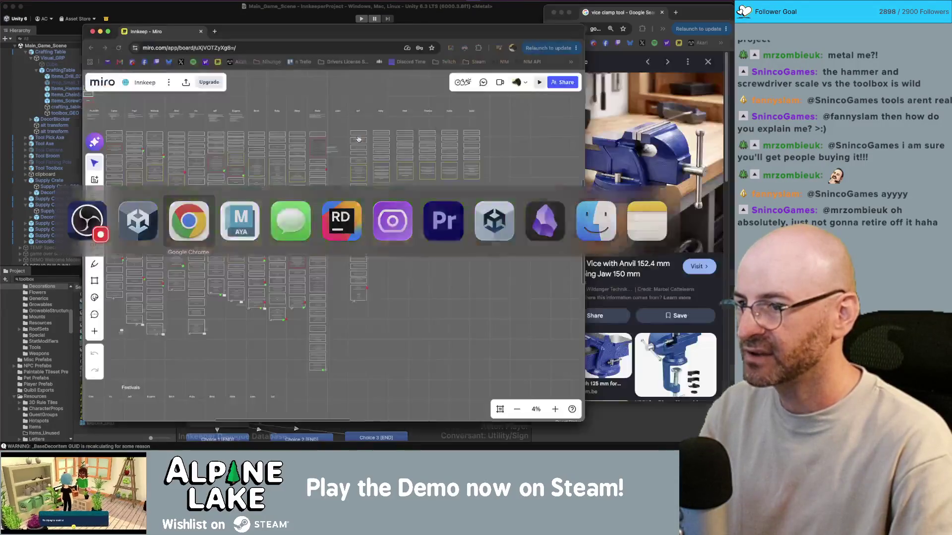
pyautogui.click(323, 12)
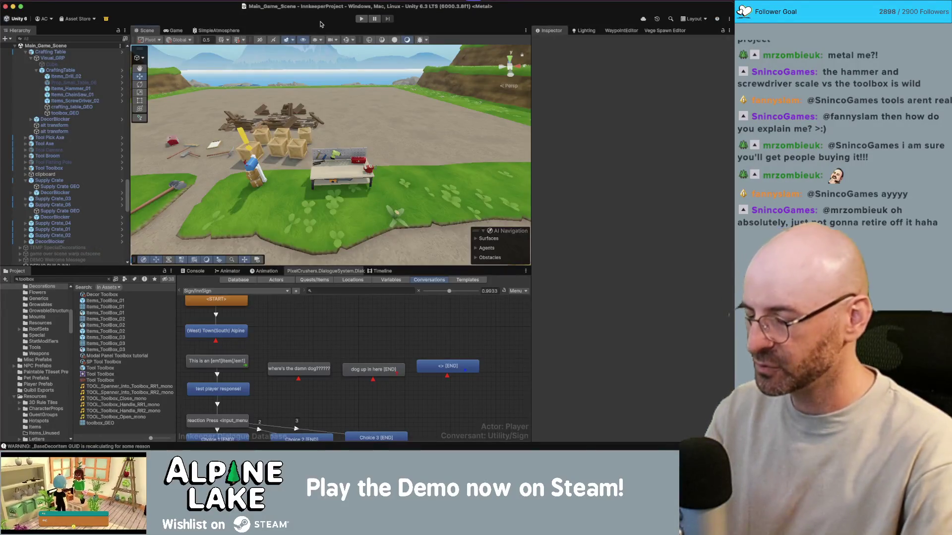
pyautogui.press('super+Tab')
pyautogui.click(240, 220)
pyautogui.click(340, 128)
pyautogui.click(351, 229)
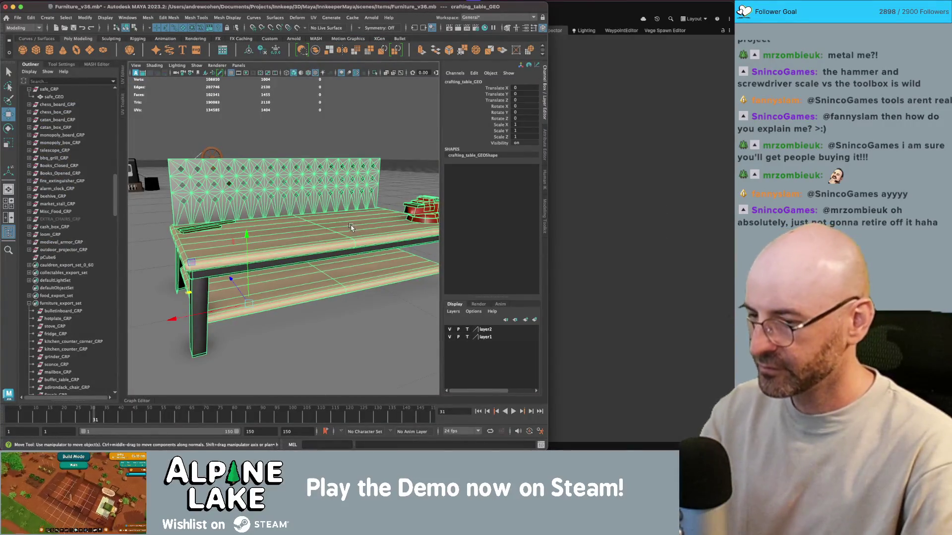
# Step: Open the UV Editor for crafting_table_GEO and select the table's UV shell on the palette
pyautogui.click(122, 84)
pyautogui.moveTo(233, 198); pyautogui.dragTo(251, 179, button='right')
pyautogui.click(293, 133)
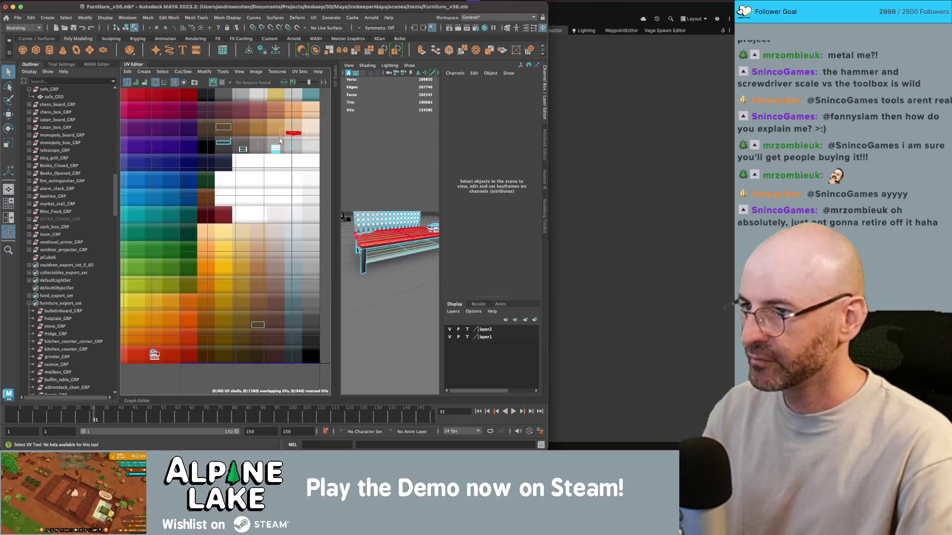
pyautogui.click(280, 140)
pyautogui.press('w')
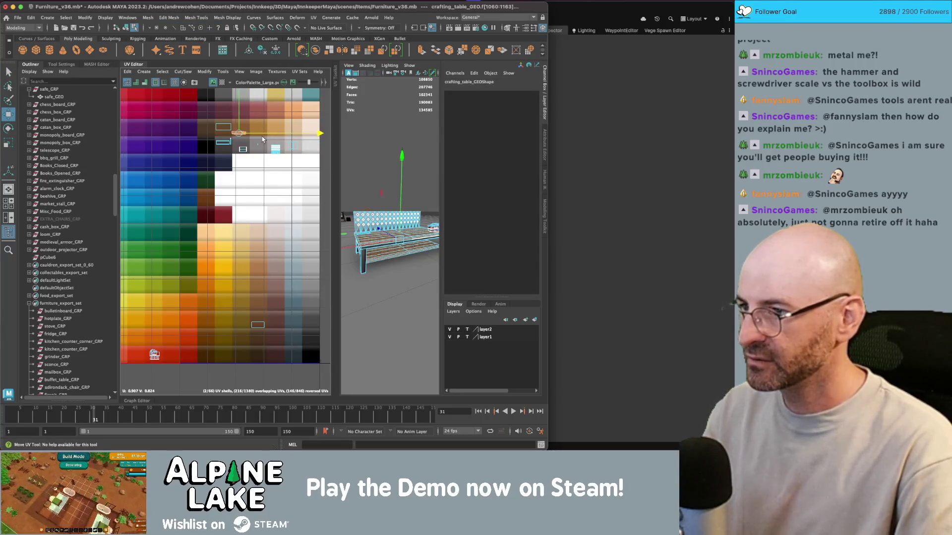
pyautogui.press('F8')
# Step: Return to object mode and select all groups in furniture_export_set in the Outliner
pyautogui.click(380, 153)
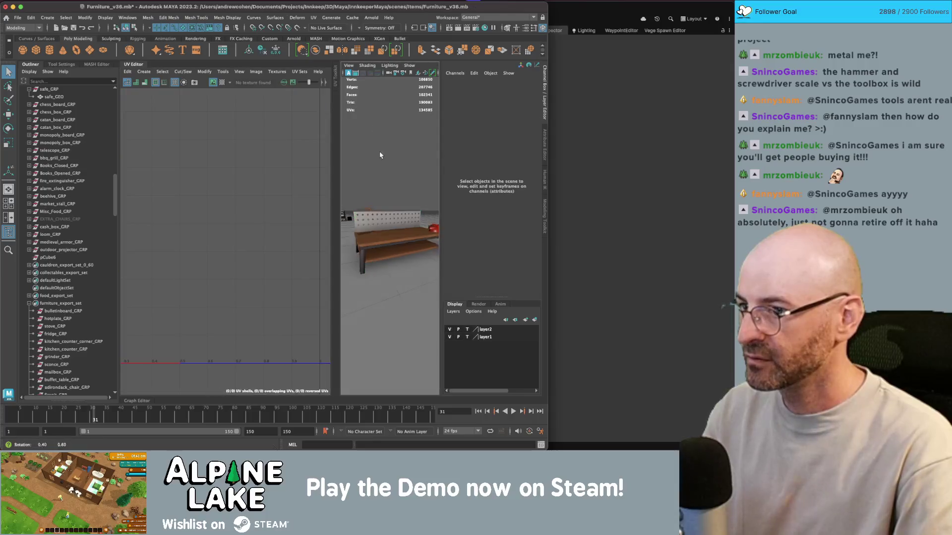
pyautogui.scroll(-5, 399, 196)
pyautogui.scroll(-3, 400, 197)
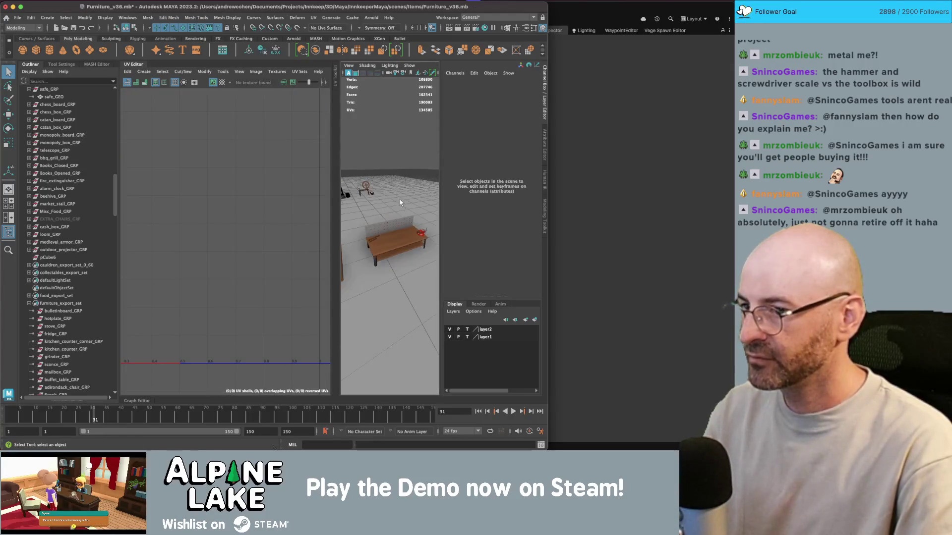
pyautogui.click(394, 240)
pyautogui.moveTo(254, 165); pyautogui.dragTo(248, 139, button='right')
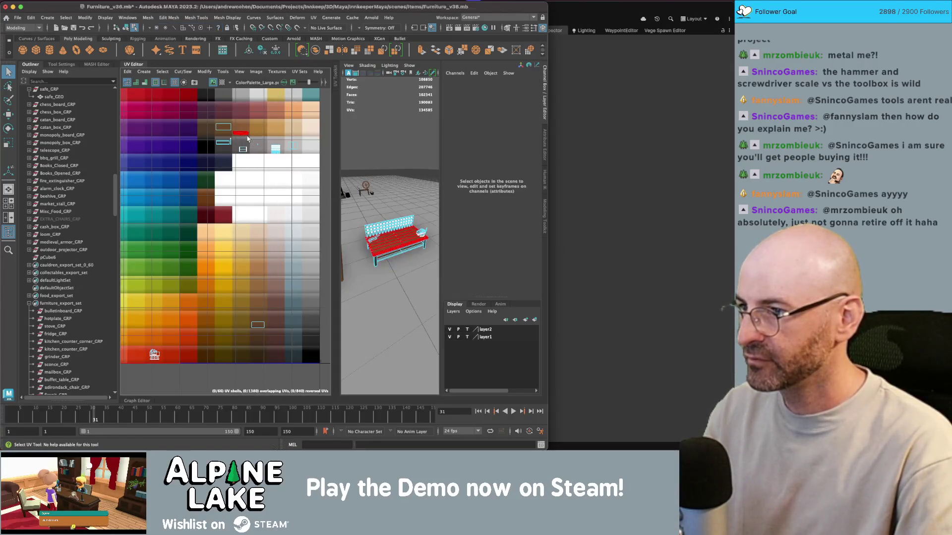
pyautogui.click(126, 28)
pyautogui.click(64, 303)
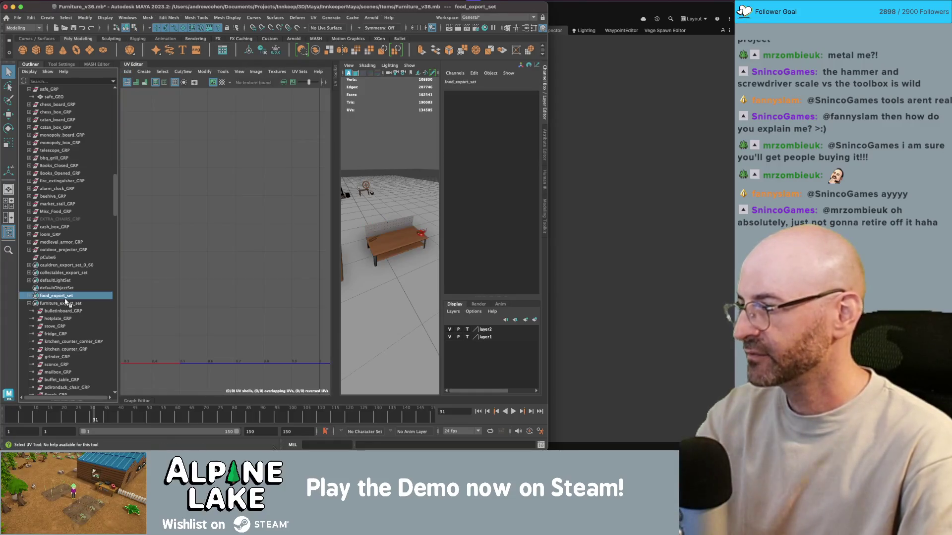
pyautogui.click(29, 303)
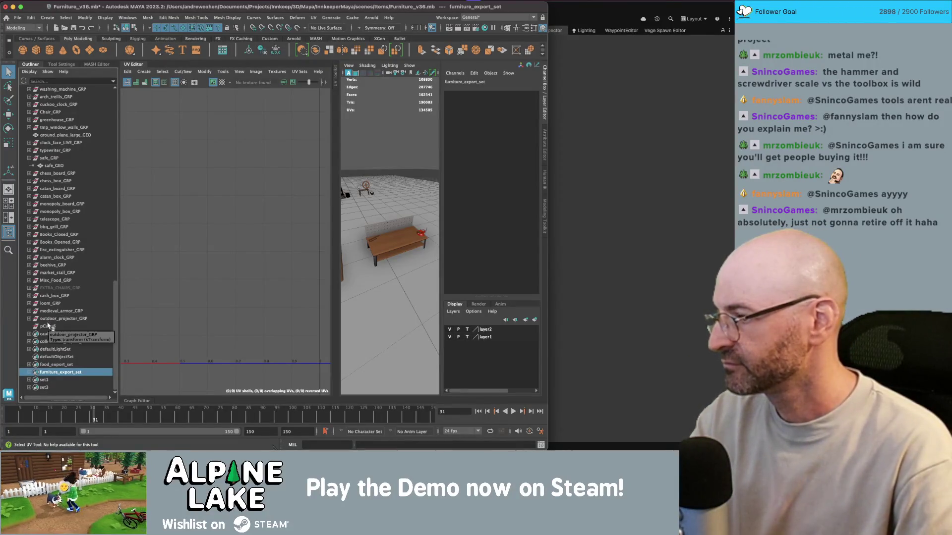
pyautogui.click(43, 372)
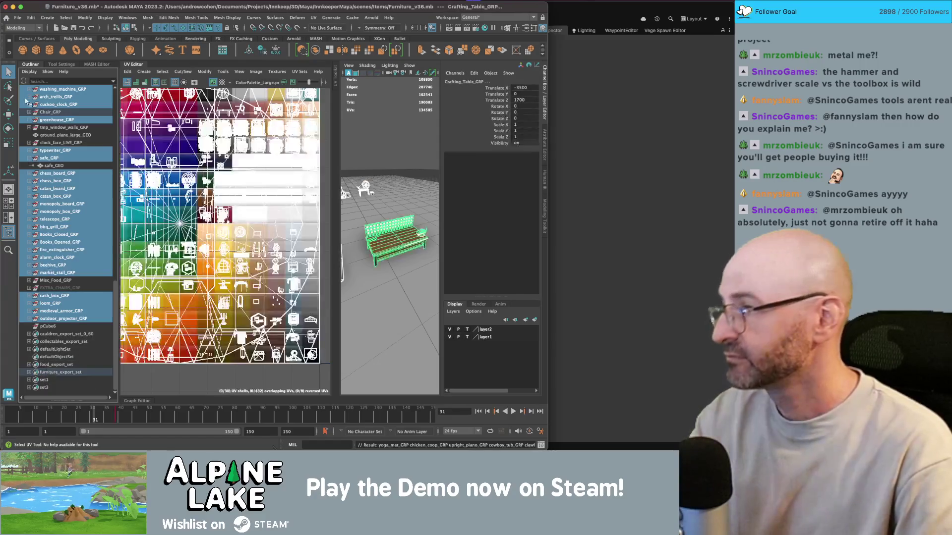
pyautogui.click(17, 18)
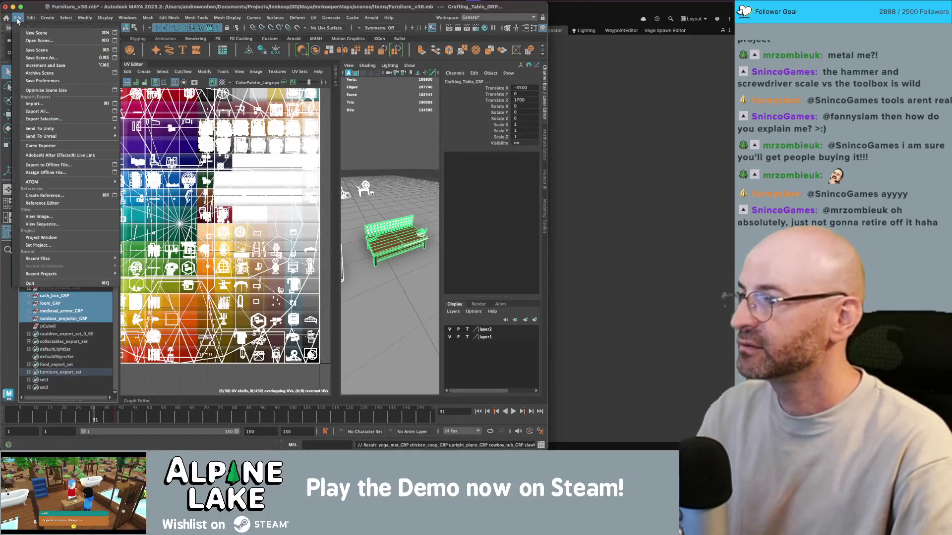
# Step: Save the Maya scene and send the selection to Unity, replacing furniture.fbx and dismissing the warnings
pyautogui.press('super+s')
pyautogui.click(17, 21)
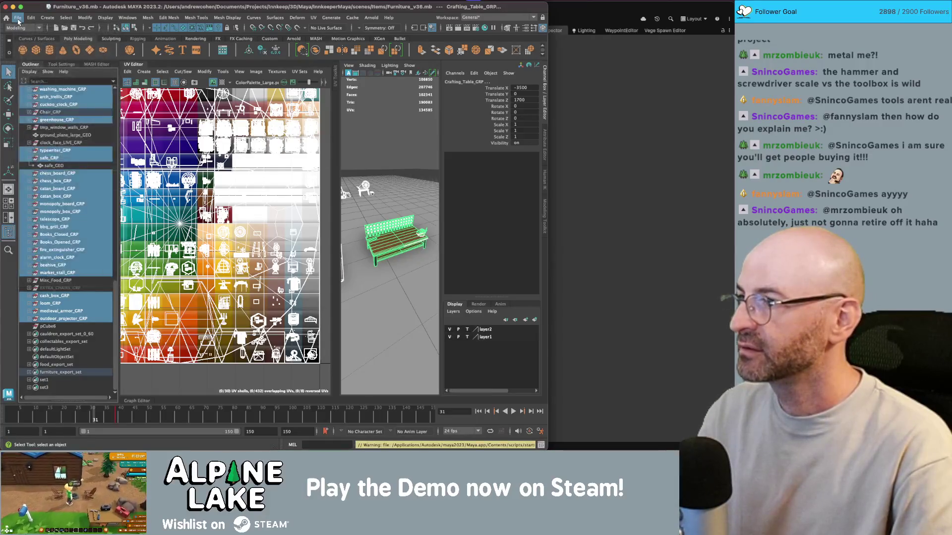
pyautogui.click(17, 21)
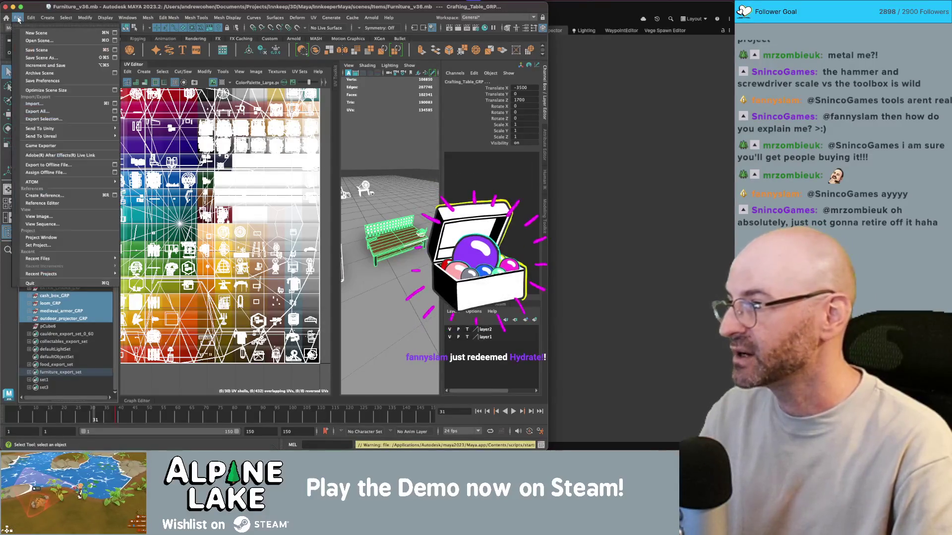
pyautogui.moveTo(89, 128)
pyautogui.click(175, 135)
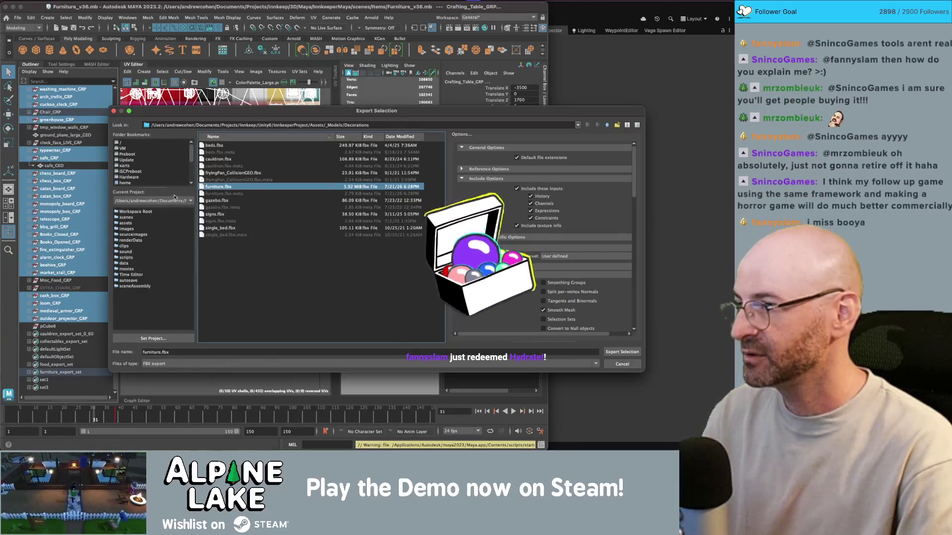
pyautogui.press('Return')
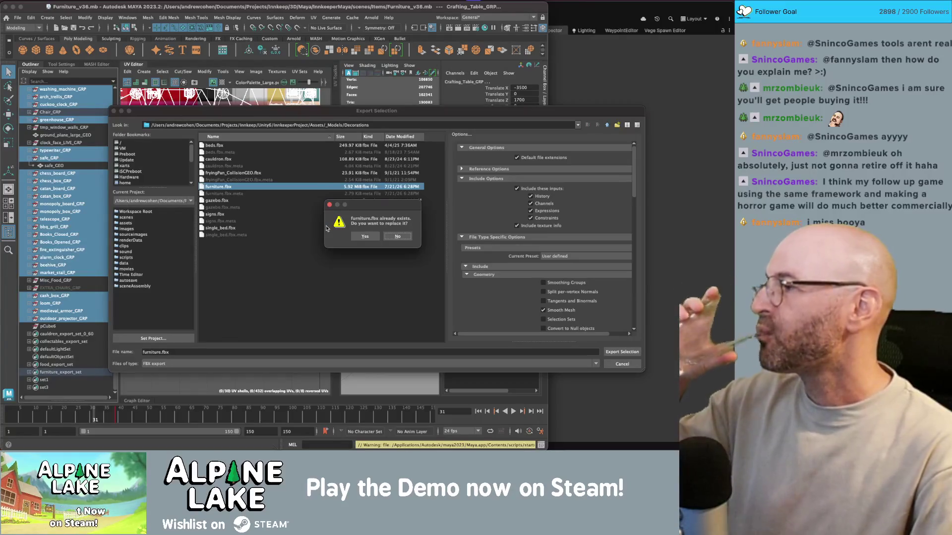
pyautogui.click(361, 235)
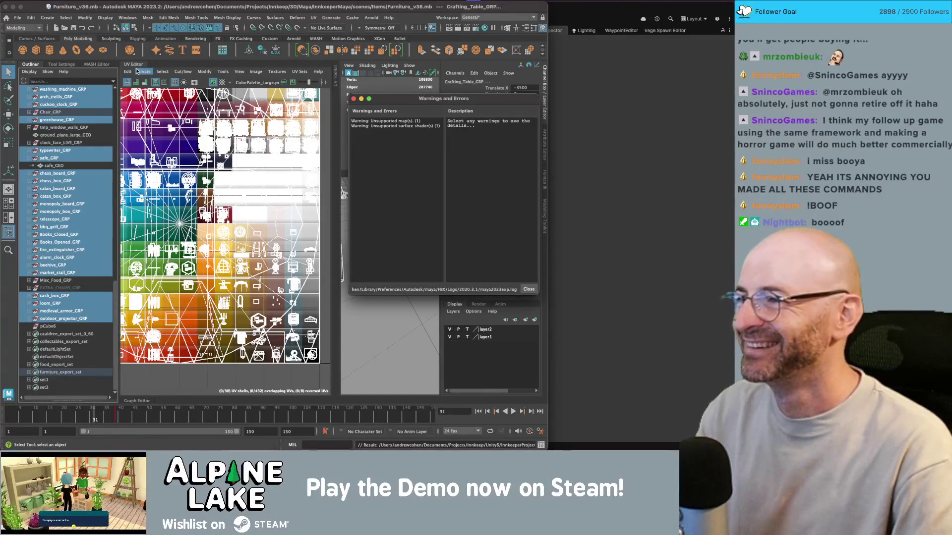
pyautogui.click(138, 68)
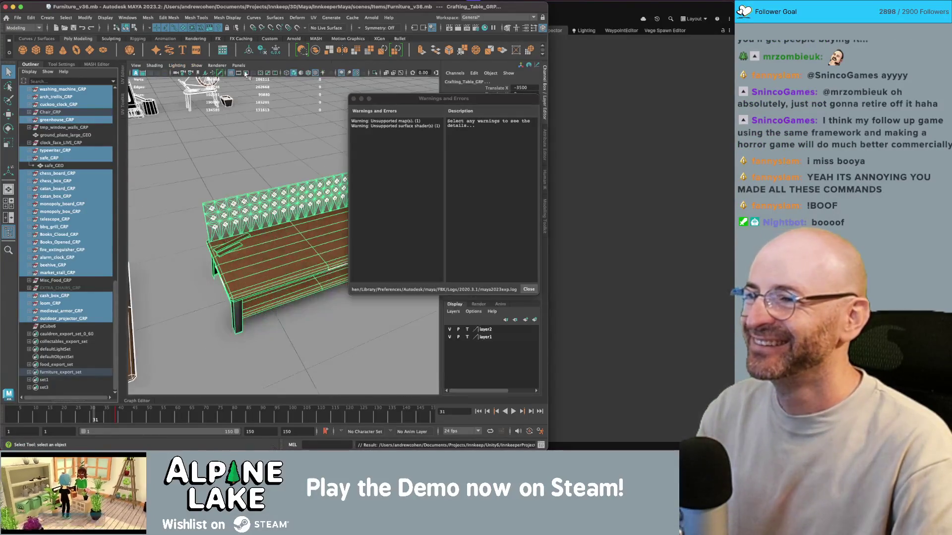
pyautogui.click(354, 99)
pyautogui.press('super+Tab')
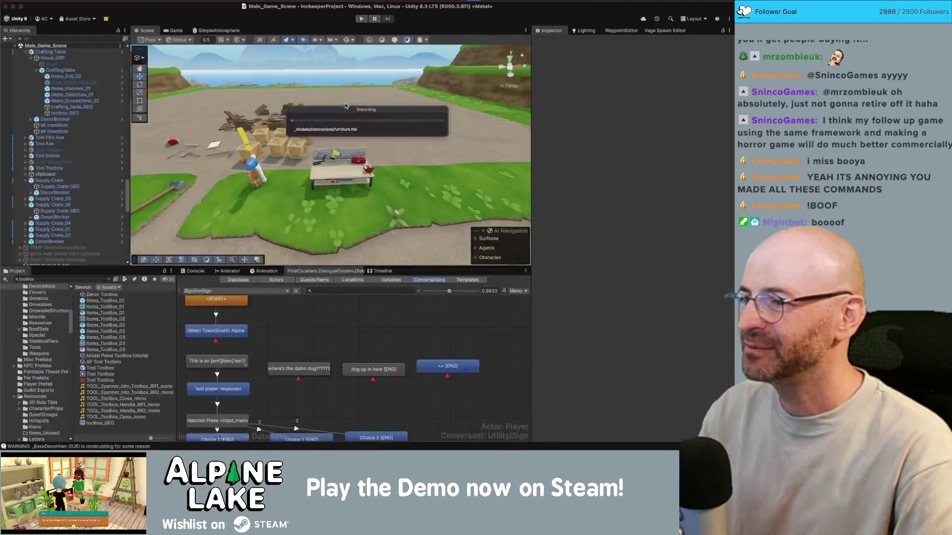
pyautogui.moveTo(330, 147)
pyautogui.mouseDown(button='right')
pyautogui.moveTo(290, 161)
pyautogui.moveTo(410, 159)
pyautogui.moveTo(246, 136)
pyautogui.moveTo(330, 158)
pyautogui.moveTo(365, 129)
pyautogui.moveTo(357, 102)
pyautogui.moveTo(375, 117)
pyautogui.mouseUp(button='right')
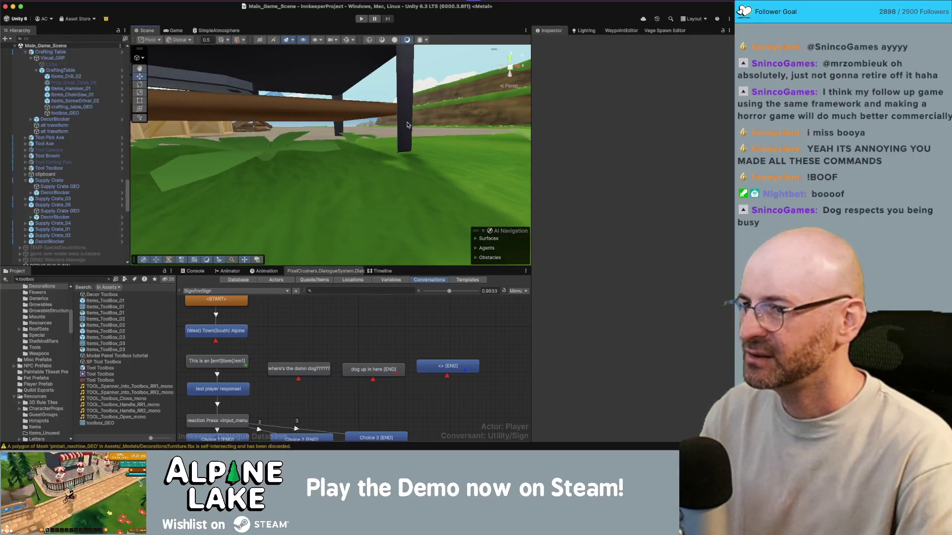
pyautogui.click(278, 143)
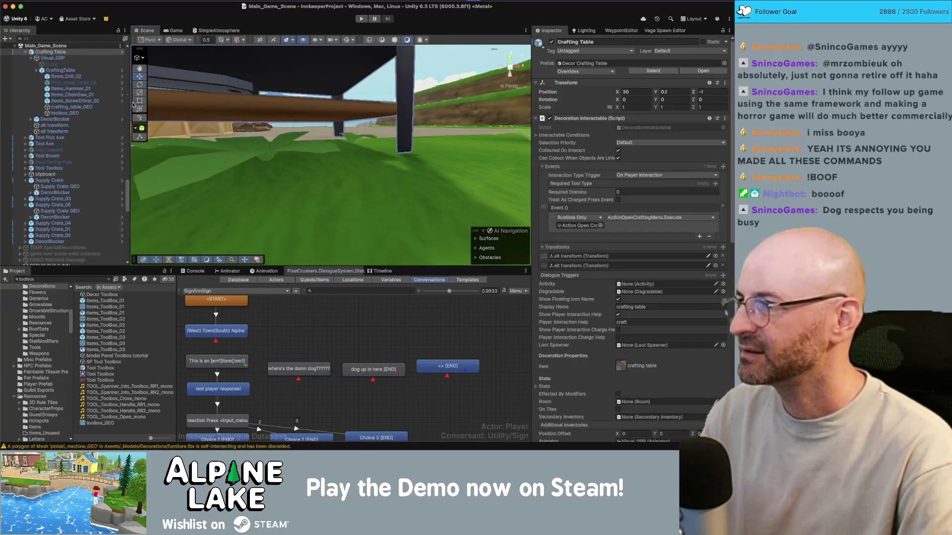
pyautogui.press('super+Tab')
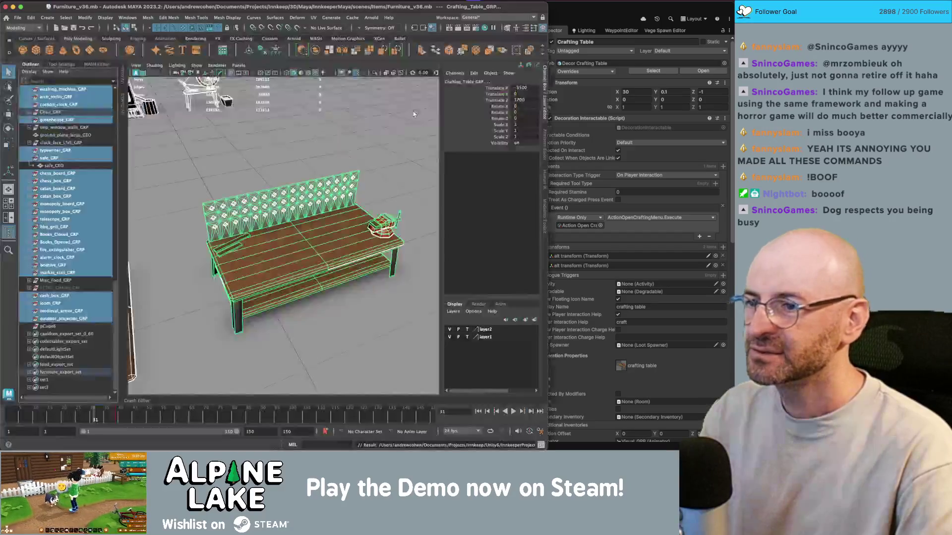
pyautogui.moveTo(349, 244)
pyautogui.keyDown('alt'); pyautogui.mouseDown()
pyautogui.moveTo(374, 208)
pyautogui.moveTo(367, 220)
pyautogui.moveTo(357, 196)
pyautogui.moveTo(321, 243)
pyautogui.moveTo(324, 210)
pyautogui.moveTo(374, 166)
pyautogui.moveTo(335, 113)
pyautogui.mouseUp(); pyautogui.keyUp('alt')
pyautogui.press('super+Tab')
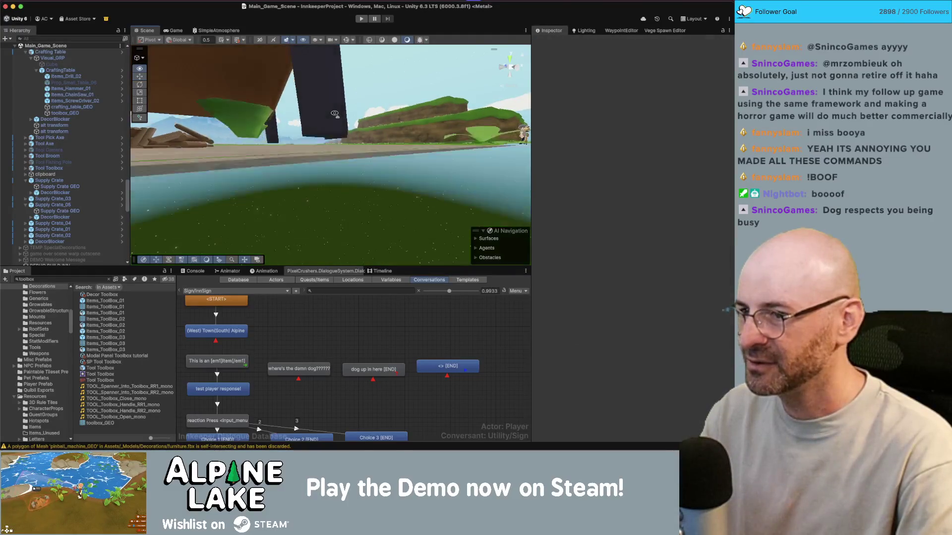
pyautogui.keyDown('alt'); pyautogui.moveTo(334, 114); pyautogui.dragTo(298, 139, button='right'); pyautogui.keyUp('alt')
pyautogui.keyDown('alt'); pyautogui.moveTo(299, 140); pyautogui.dragTo(293, 211); pyautogui.keyUp('alt')
pyautogui.keyDown('alt'); pyautogui.moveTo(330, 186); pyautogui.dragTo(282, 214); pyautogui.keyUp('alt')
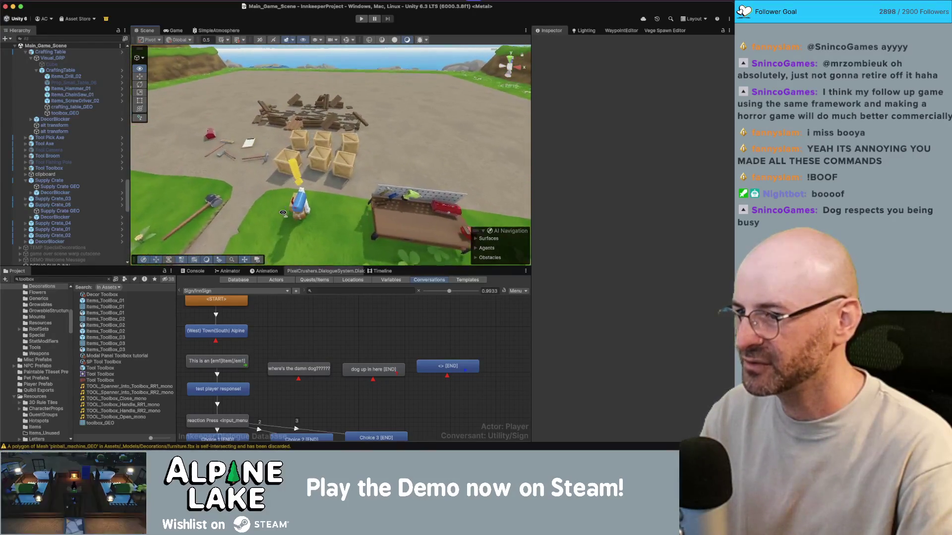
pyautogui.press('w')
pyautogui.moveTo(283, 213)
pyautogui.mouseDown(button='right')
pyautogui.moveTo(138, 217)
pyautogui.moveTo(377, 227)
pyautogui.moveTo(358, 234)
pyautogui.moveTo(316, 196)
pyautogui.moveTo(304, 206)
pyautogui.moveTo(348, 146)
pyautogui.moveTo(382, 200)
pyautogui.mouseUp(button='right')
pyautogui.press('s')
pyautogui.click(342, 149)
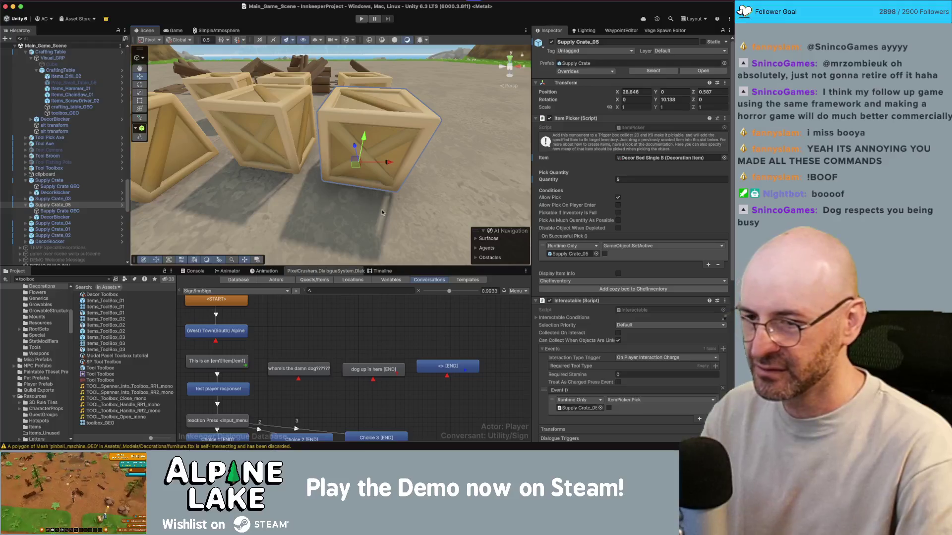
# Step: Find the Innkeeper URP asset with 'innkeep univ' and set shadow Depth Bias 0.02, Normal Bias 0.33
pyautogui.doubleClick(96, 279)
pyautogui.write('innkeep')
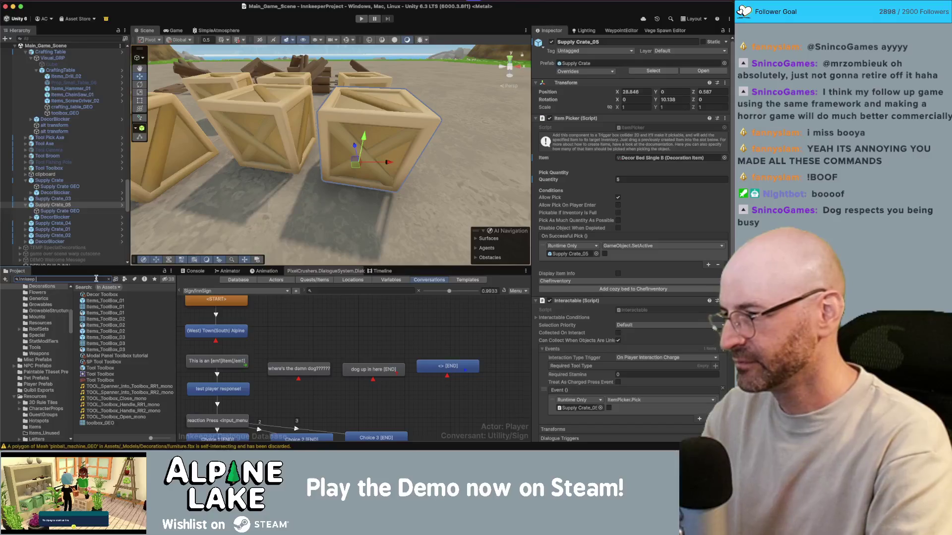
pyautogui.write(' univ')
pyautogui.click(116, 297)
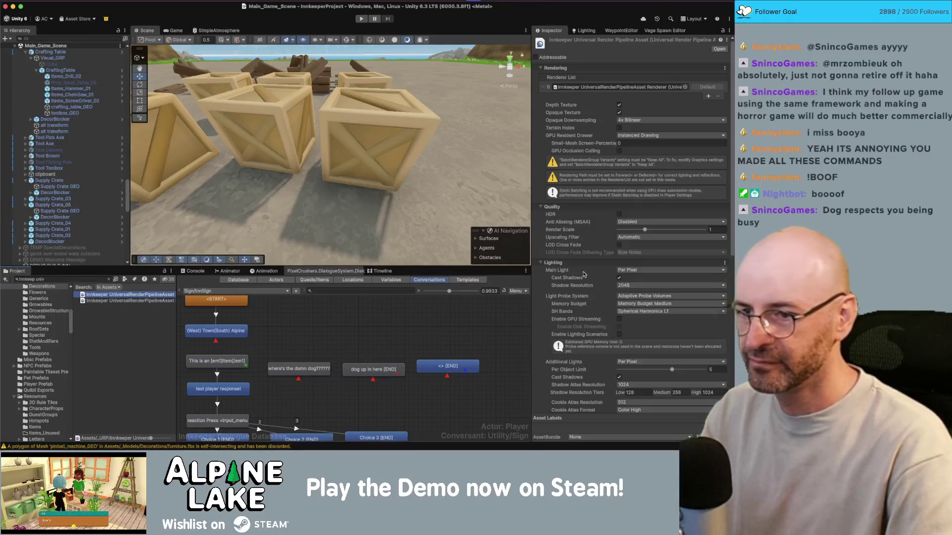
pyautogui.scroll(-5, 586, 278)
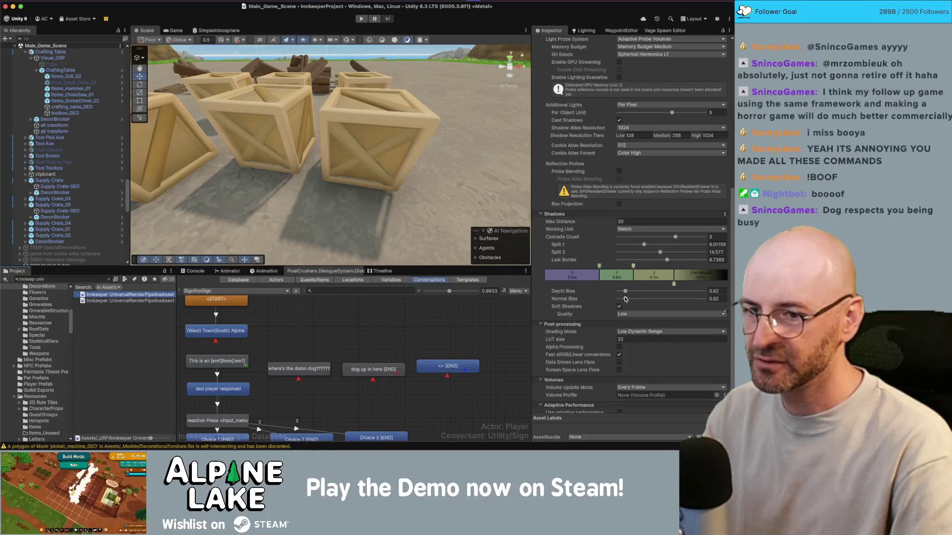
pyautogui.moveTo(625, 294); pyautogui.dragTo(623, 293)
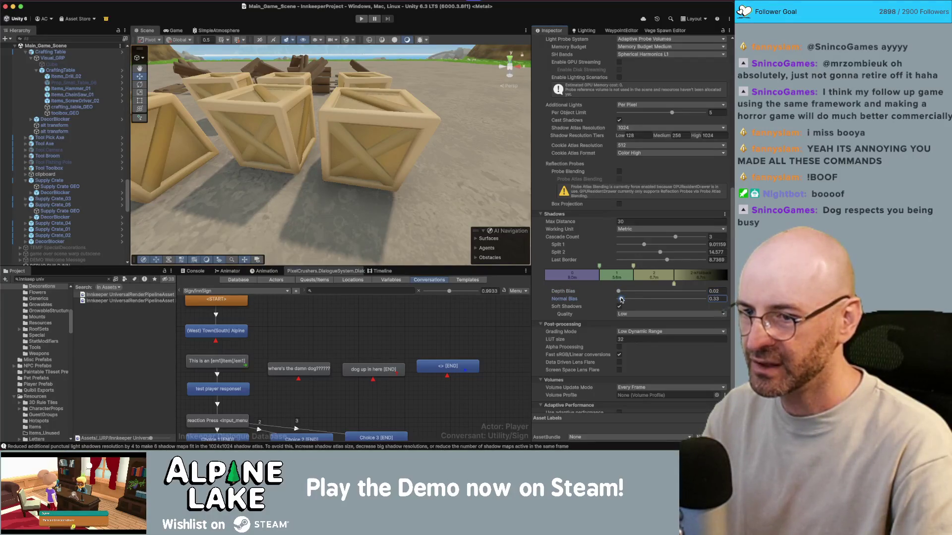
pyautogui.moveTo(386, 193)
pyautogui.mouseDown(button='right')
pyautogui.moveTo(376, 198)
pyautogui.moveTo(391, 199)
pyautogui.moveTo(417, 137)
pyautogui.moveTo(454, 162)
pyautogui.mouseUp(button='right')
pyautogui.click(347, 178)
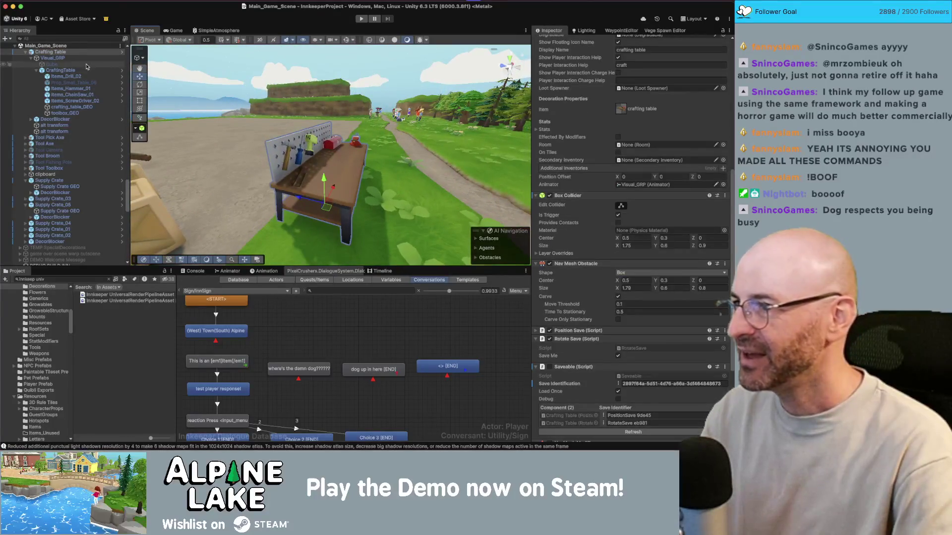
# Step: Select the Crafting Table and set its Transform Position Z to -1.5
pyautogui.press('Left')
pyautogui.press('Up')
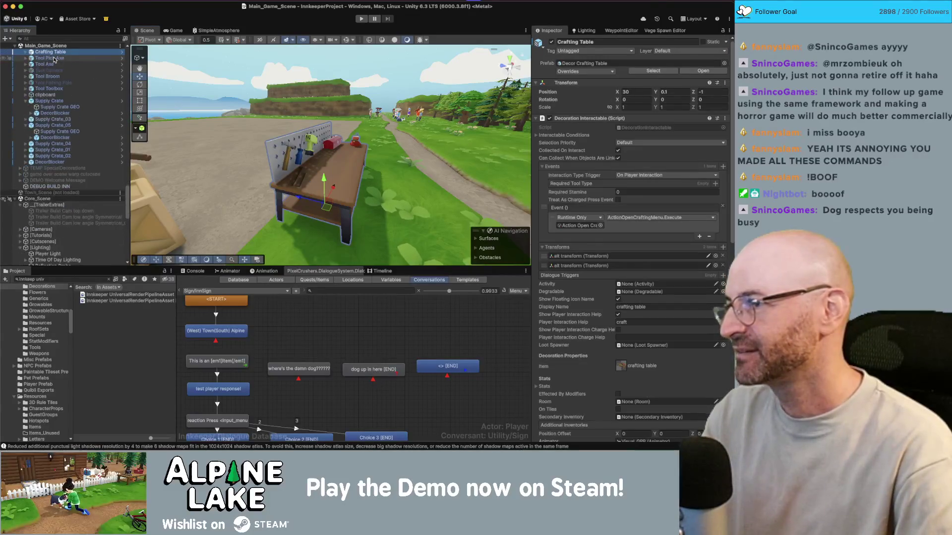
pyautogui.click(55, 59)
pyautogui.keyDown('alt'); pyautogui.moveTo(349, 171); pyautogui.dragTo(337, 205); pyautogui.keyUp('alt')
pyautogui.click(710, 92)
pyautogui.write('-1')
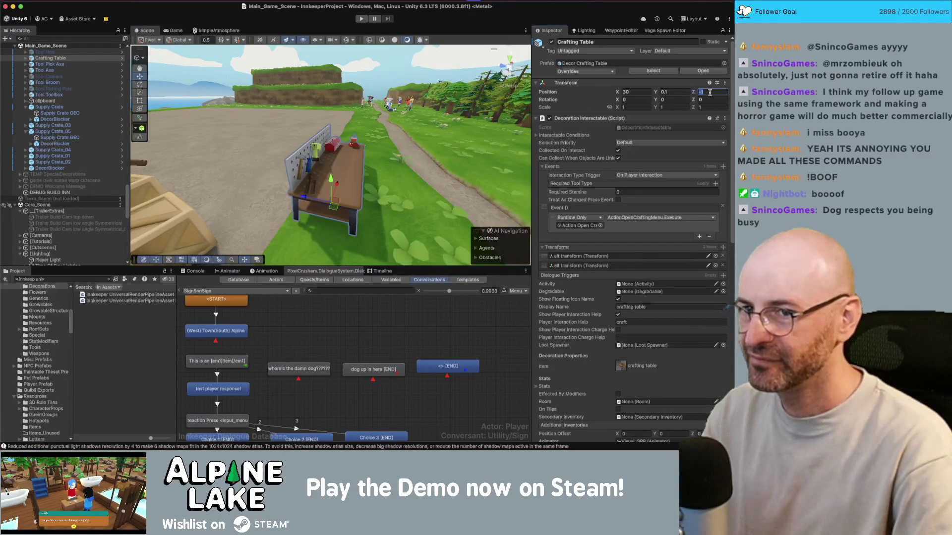
pyautogui.write('.5')
pyautogui.moveTo(387, 155)
pyautogui.mouseDown(button='right')
pyautogui.moveTo(266, 107)
pyautogui.moveTo(249, 160)
pyautogui.moveTo(380, 102)
pyautogui.moveTo(298, 216)
pyautogui.moveTo(310, 210)
pyautogui.moveTo(299, 198)
pyautogui.moveTo(295, 221)
pyautogui.mouseUp(button='right')
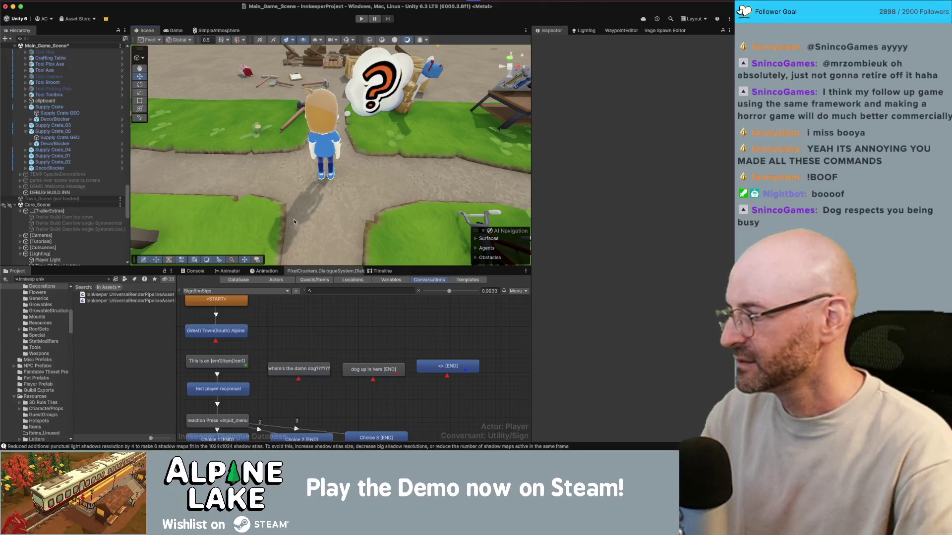
# Step: Save Main_Game_Scene with Cmd+S while flying around the yard from the player to the workbench
pyautogui.moveTo(325, 200)
pyautogui.mouseDown(button='right')
pyautogui.moveTo(382, 162)
pyautogui.moveTo(301, 144)
pyautogui.mouseUp(button='right')
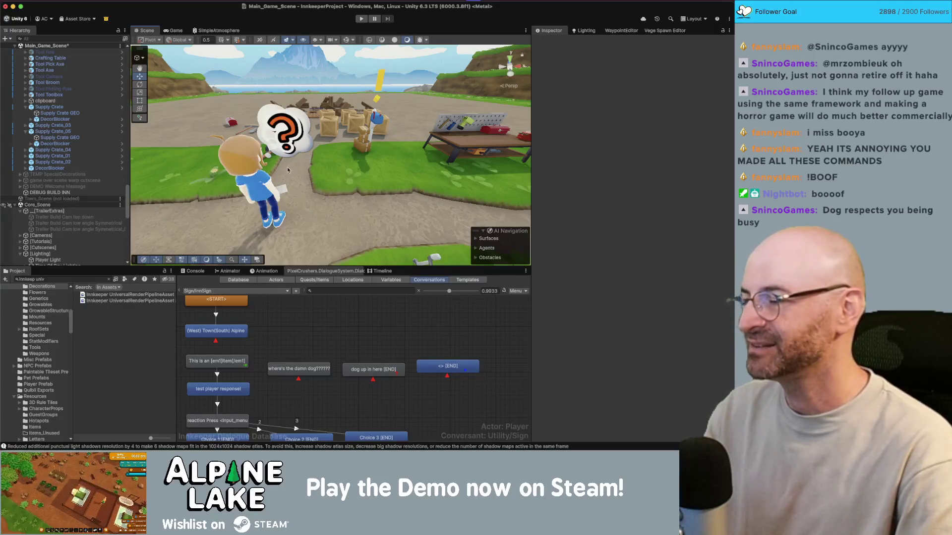
pyautogui.moveTo(290, 173); pyautogui.dragTo(289, 151, button='right')
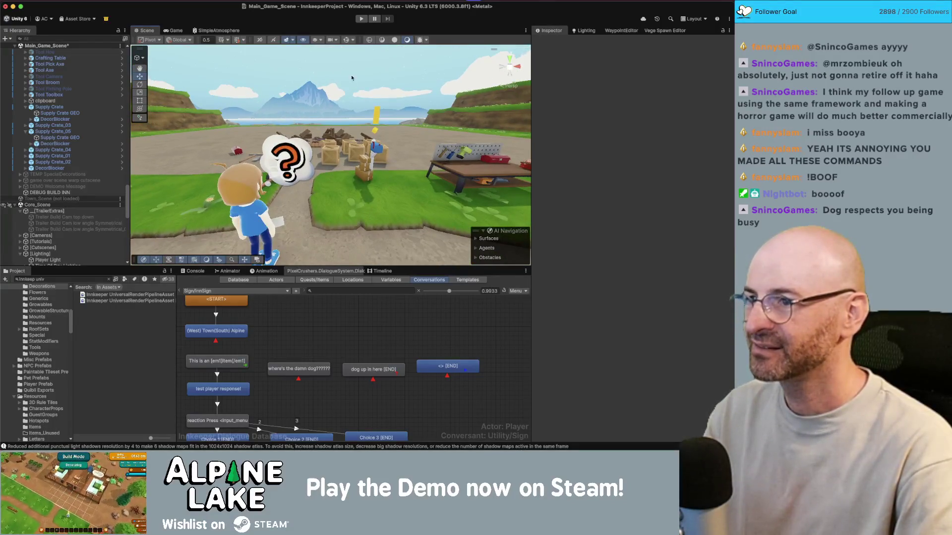
pyautogui.press('super+s')
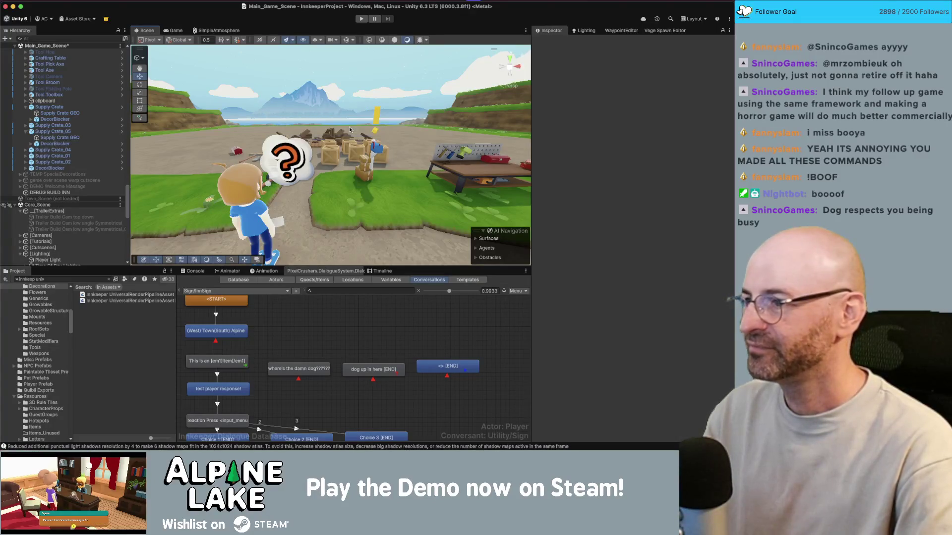
pyautogui.moveTo(349, 131); pyautogui.dragTo(307, 147, button='right')
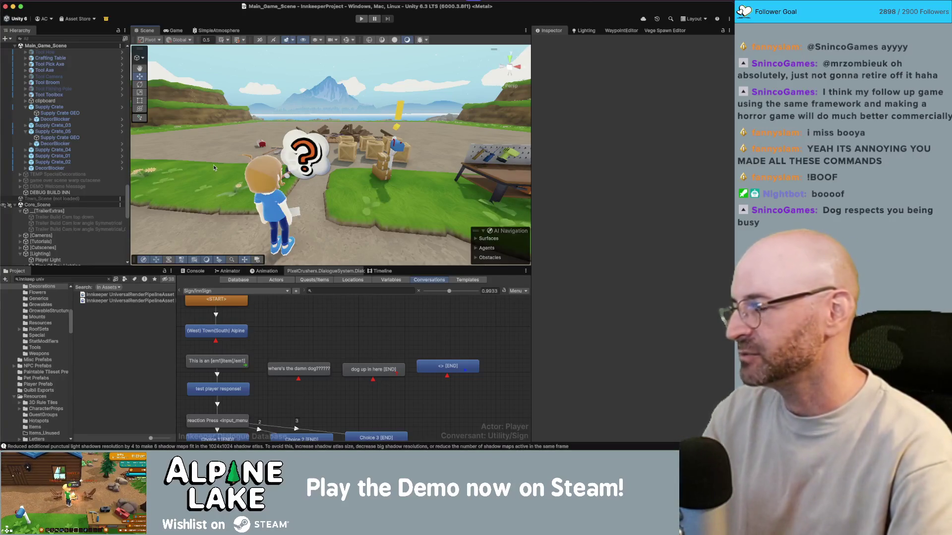
pyautogui.moveTo(214, 164)
pyautogui.mouseDown(button='right')
pyautogui.moveTo(281, 188)
pyautogui.moveTo(177, 191)
pyautogui.moveTo(313, 188)
pyautogui.mouseUp(button='right')
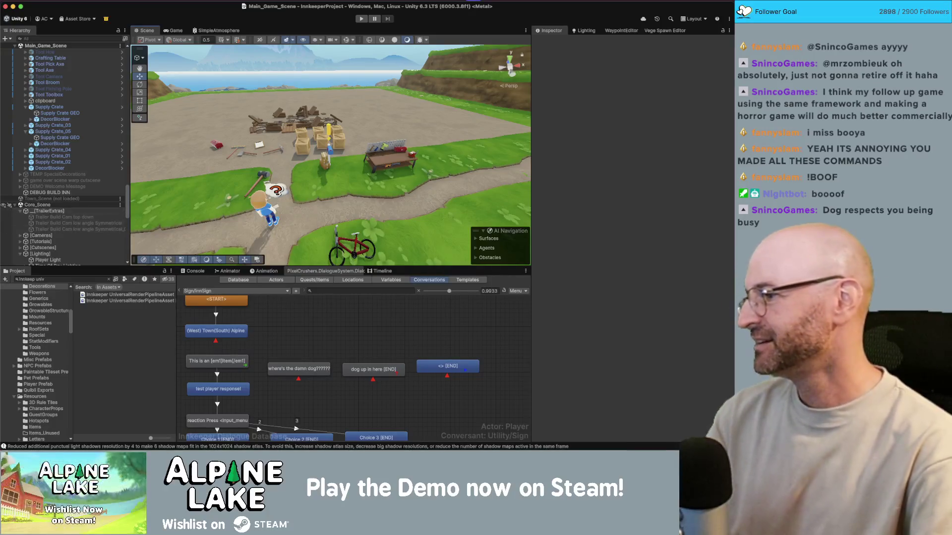
pyautogui.moveTo(313, 188)
pyautogui.mouseDown(button='right')
pyautogui.moveTo(313, 218)
pyautogui.moveTo(264, 204)
pyautogui.moveTo(264, 186)
pyautogui.mouseUp(button='right')
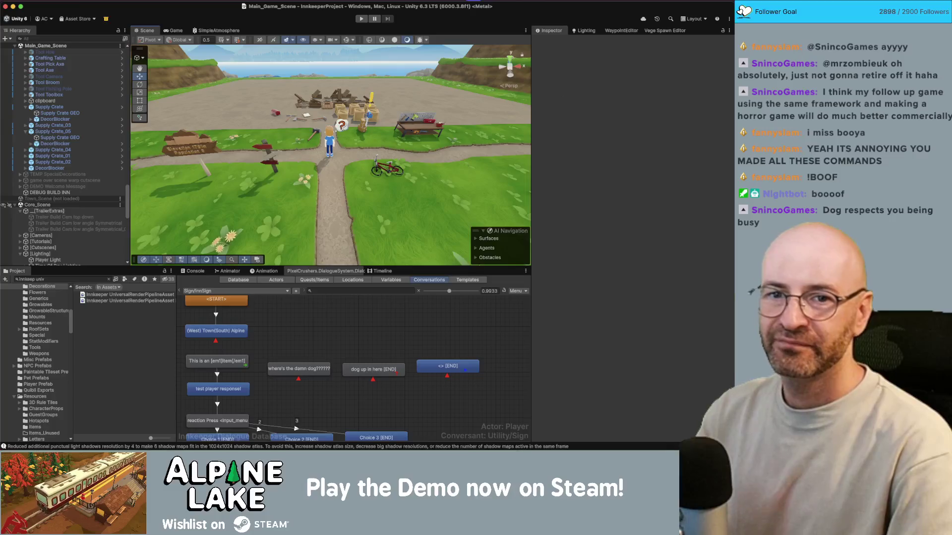